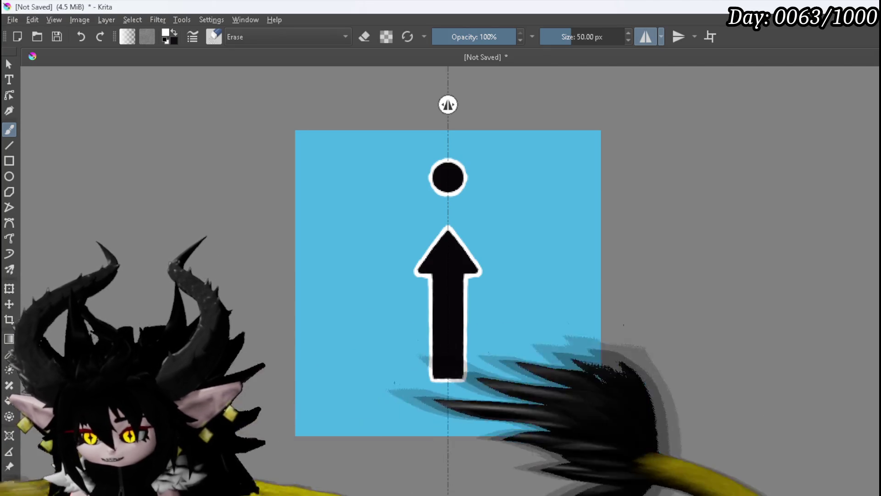
# Hide the blue background layer and export the arrow-and-dot icon as a transparent PNG
pyautogui.press('Delete')
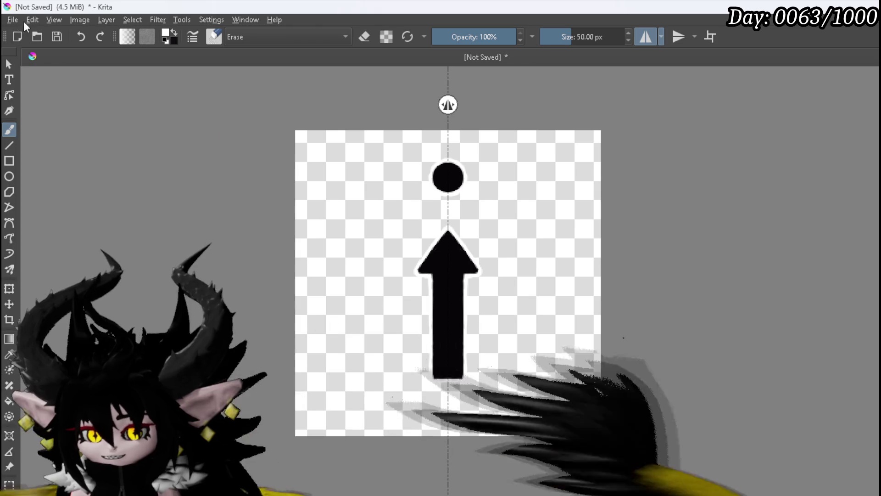
pyautogui.click(12, 20)
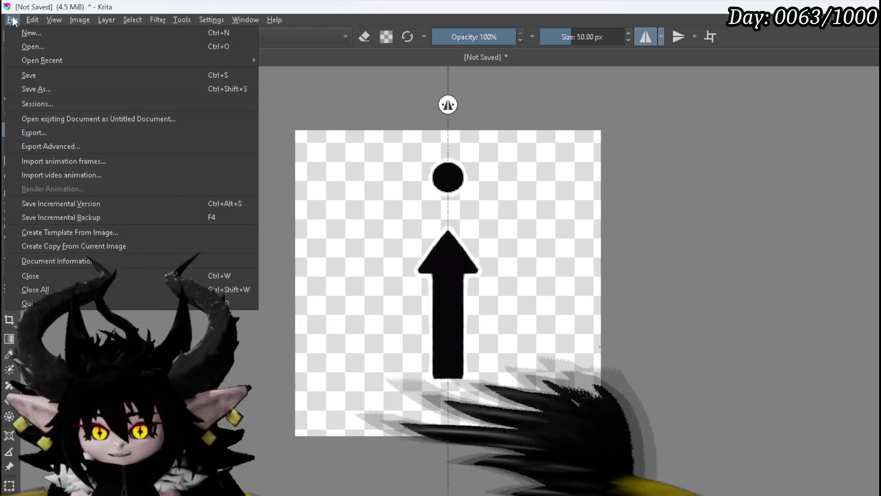
pyautogui.click(37, 138)
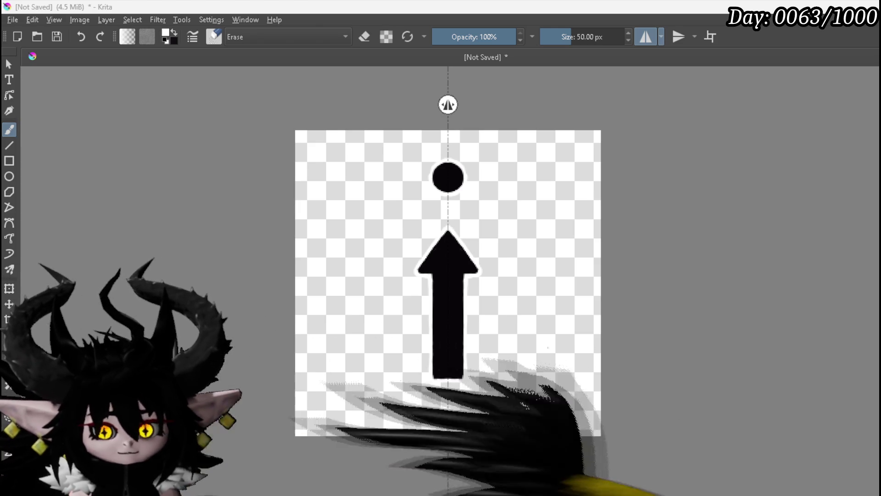
pyautogui.press('Return')
pyautogui.click(627, 406)
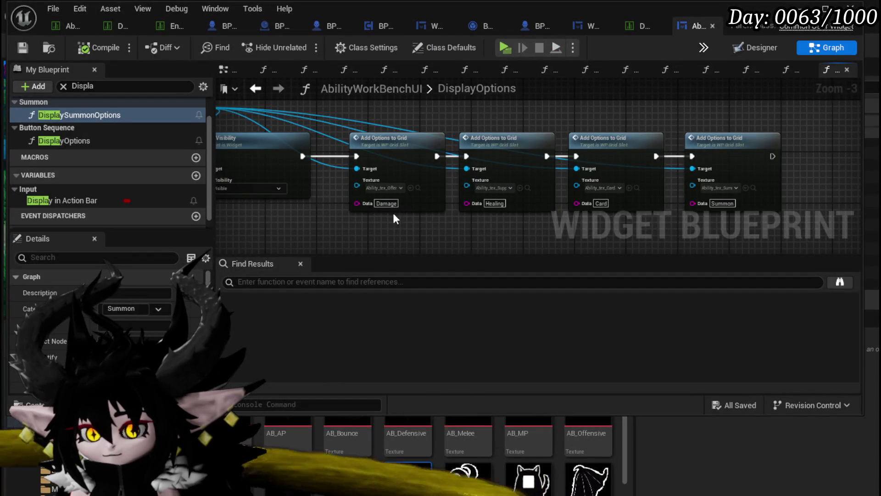
pyautogui.moveTo(392, 211); pyautogui.dragTo(451, 139)
# Look over the DisplayOptions graph's Branch and Add Options to Grid nodes, then return to the level editor
pyautogui.scroll(1, 451, 140)
pyautogui.moveTo(478, 181)
pyautogui.mouseDown()
pyautogui.moveTo(529, 218)
pyautogui.moveTo(745, 177)
pyautogui.moveTo(624, 202)
pyautogui.moveTo(457, 153)
pyautogui.moveTo(138, 119)
pyautogui.moveTo(459, 138)
pyautogui.moveTo(732, 193)
pyautogui.mouseUp()
pyautogui.scroll(-1, 746, 177)
pyautogui.scroll(1, 368, 158)
pyautogui.moveTo(367, 158); pyautogui.dragTo(213, 107)
pyautogui.moveTo(690, 224); pyautogui.dragTo(414, 155)
pyautogui.moveTo(599, 140)
pyautogui.mouseDown()
pyautogui.moveTo(373, 160)
pyautogui.moveTo(343, 178)
pyautogui.moveTo(303, 248)
pyautogui.mouseUp()
pyautogui.scroll(-1, 343, 178)
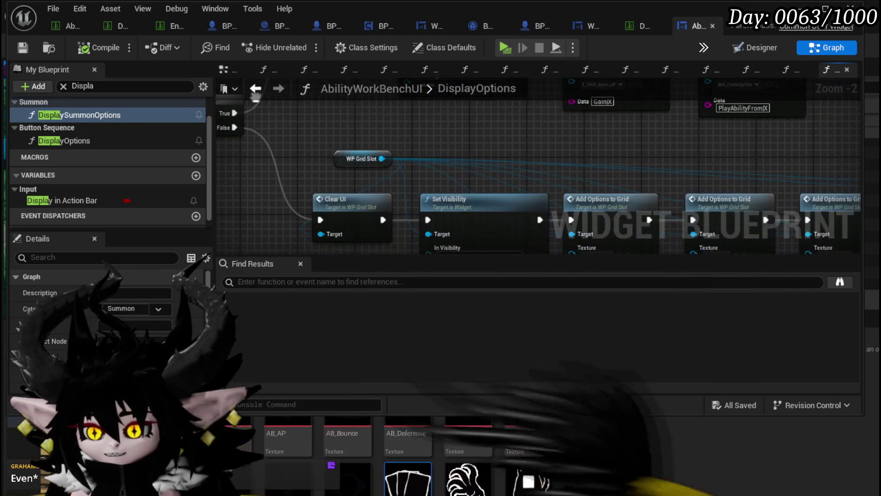
pyautogui.moveTo(519, 214); pyautogui.dragTo(450, 140)
pyautogui.moveTo(599, 215); pyautogui.dragTo(358, 172)
pyautogui.scroll(-3, 499, 485)
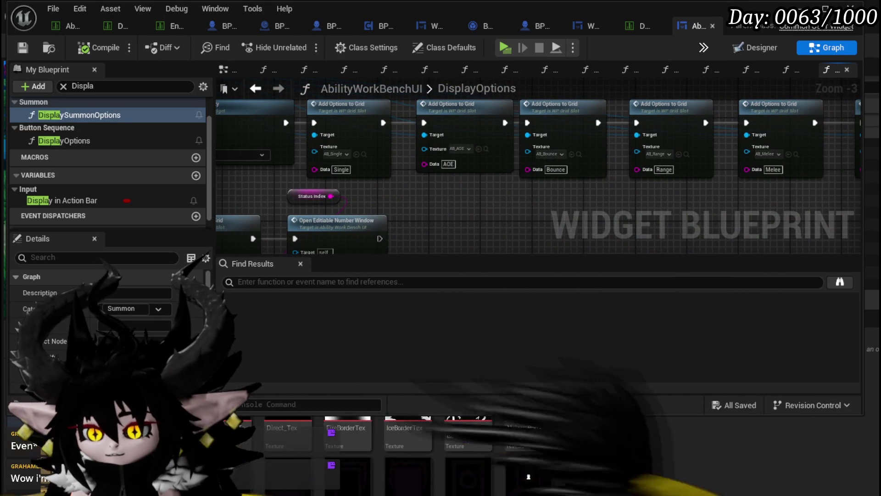
pyautogui.click(801, 6)
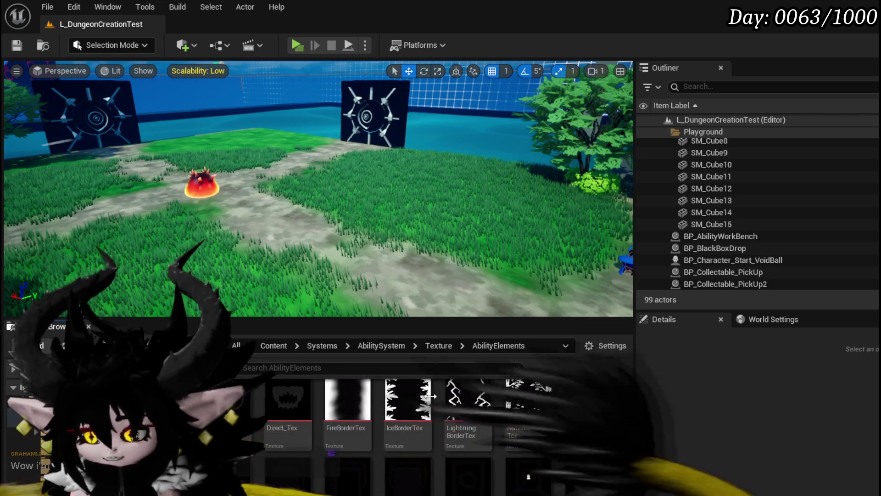
# Save the pending Ability_Ice_Single asset and scroll the AbilityElements folder to the Ability_tex textures
pyautogui.scroll(3, 448, 395)
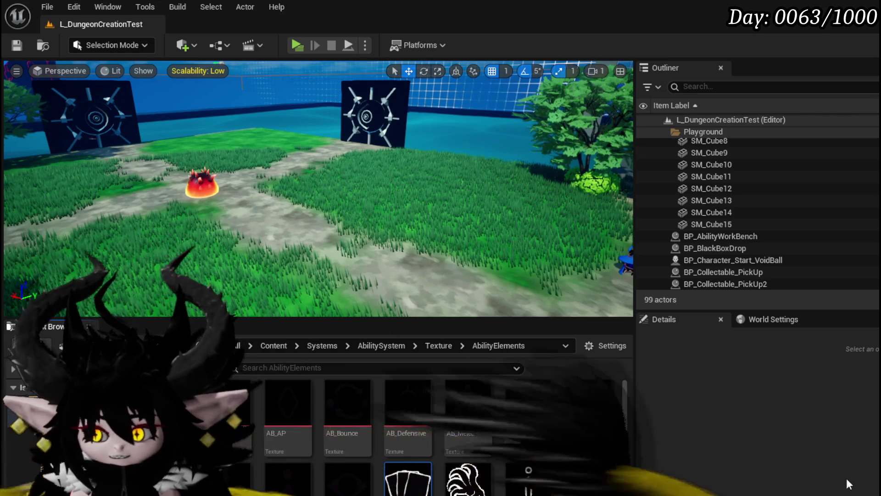
pyautogui.hotkey('ctrl', 'shift', 's')
pyautogui.click(670, 445)
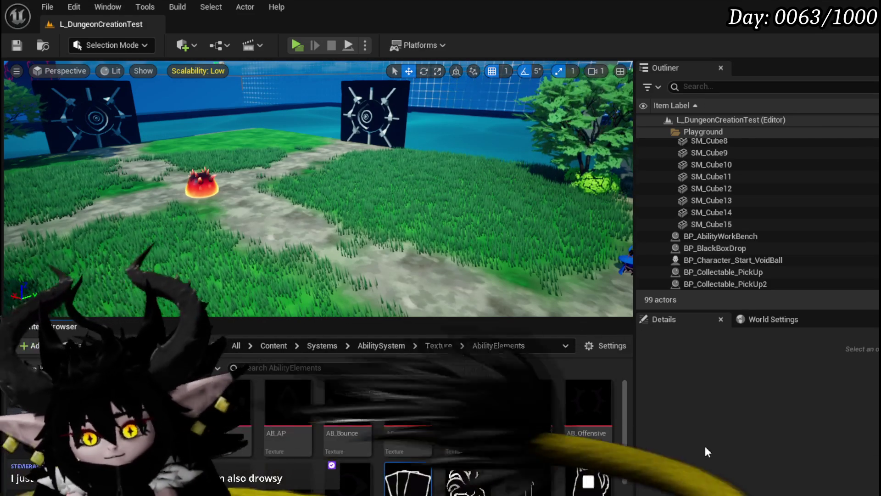
pyautogui.moveTo(533, 480)
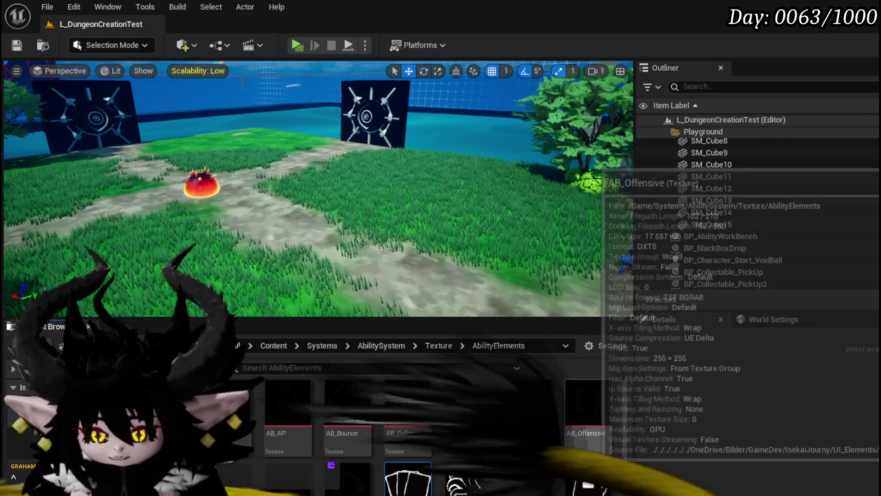
pyautogui.scroll(-1, 542, 431)
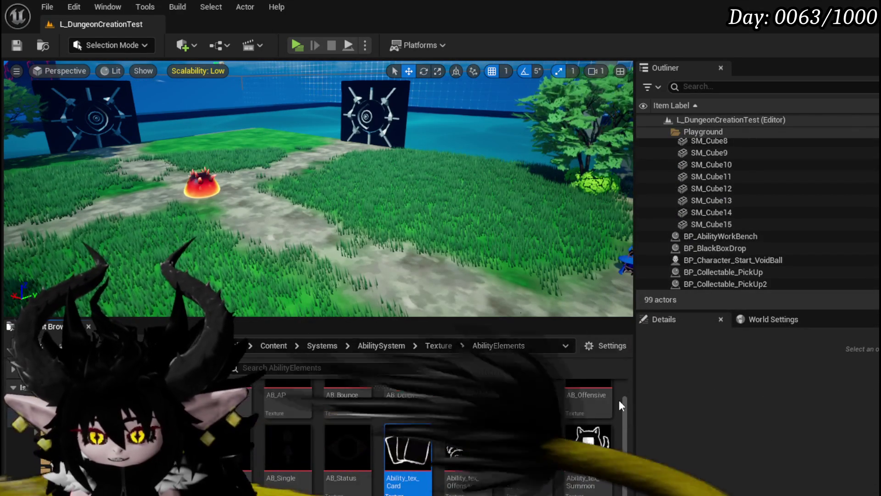
pyautogui.moveTo(524, 441)
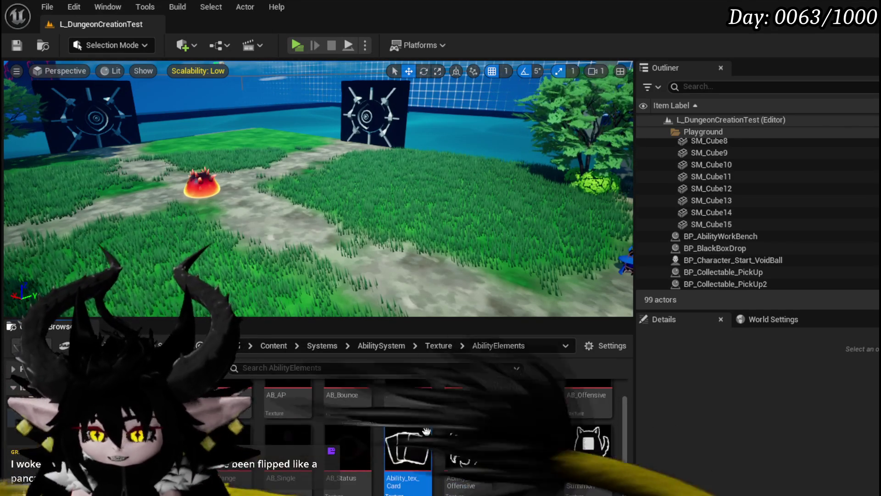
# Select Ability_tex_Card, then go back to the AbilitySystem DataBase folder
pyautogui.click(408, 448)
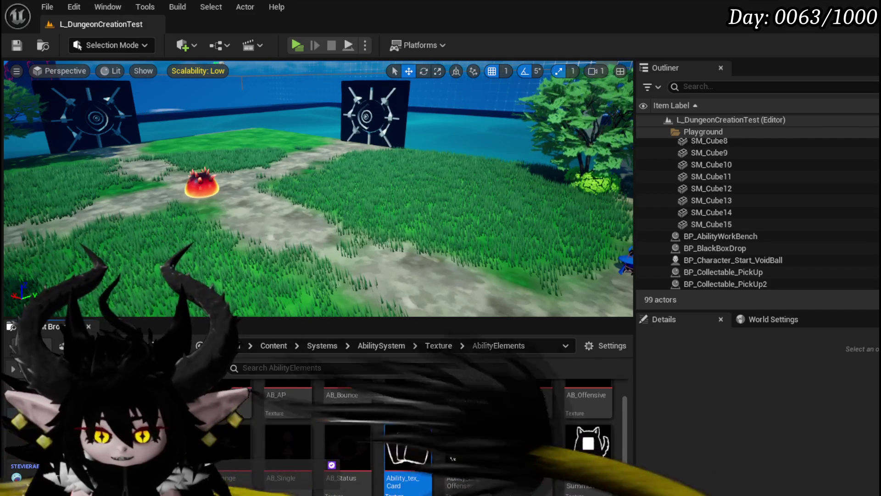
pyautogui.hotkey('alt', 'Left')
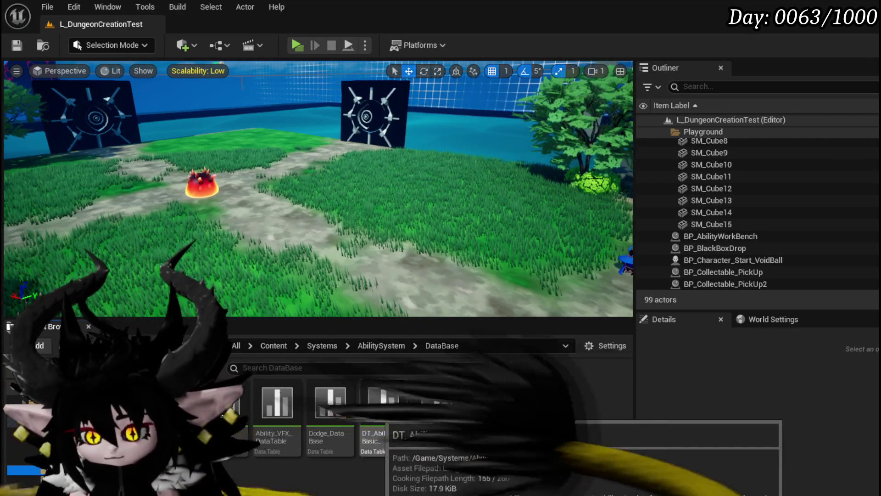
# In DT_Ability_Basic, filter for 'Single', set the Single Target row's icon to Ability_tex_Single, and save
pyautogui.doubleClick(378, 415)
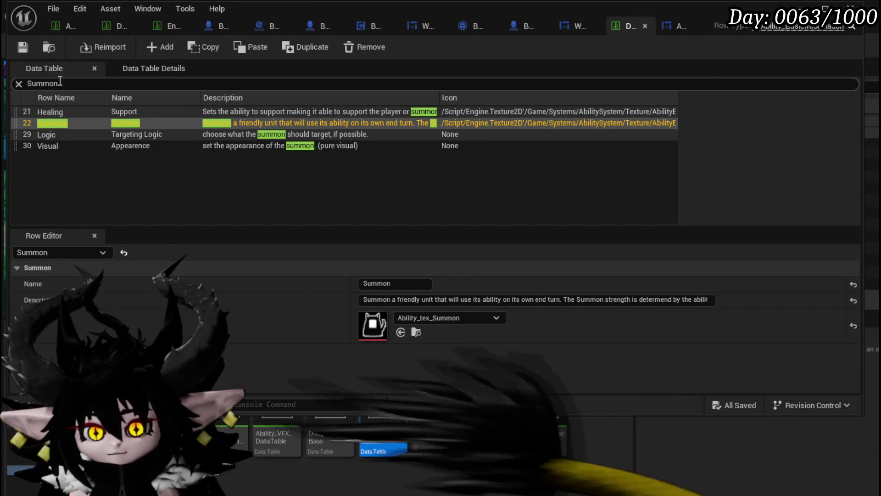
pyautogui.click(28, 83)
pyautogui.write('Single')
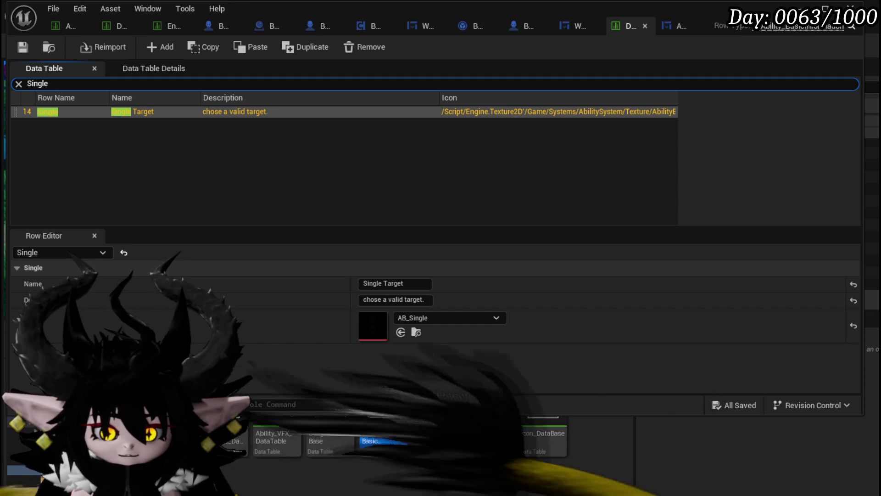
pyautogui.click(415, 332)
pyautogui.moveTo(528, 487); pyautogui.dragTo(385, 321)
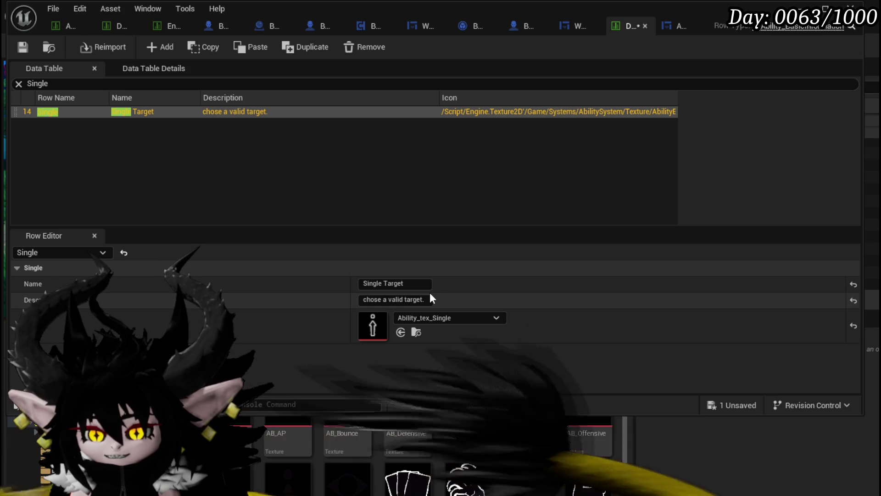
pyautogui.click(23, 48)
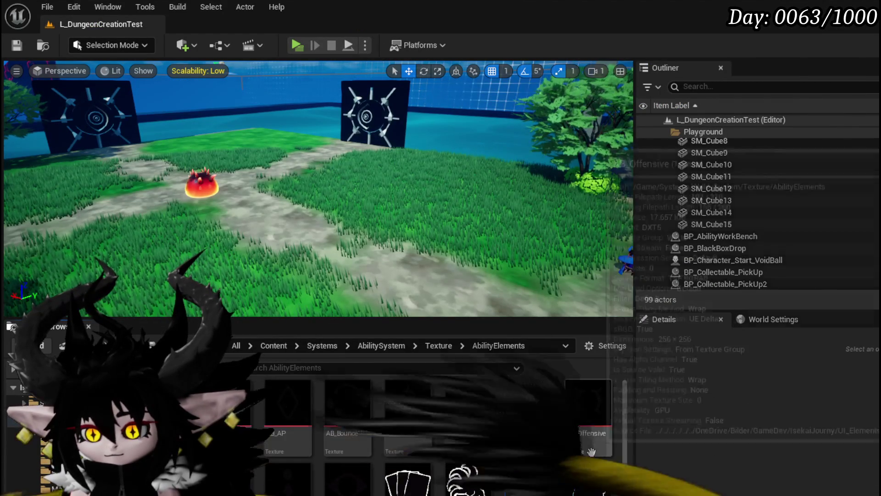
# Browse the AbilityElements textures, then bring the data table editor back up
pyautogui.moveTo(597, 478)
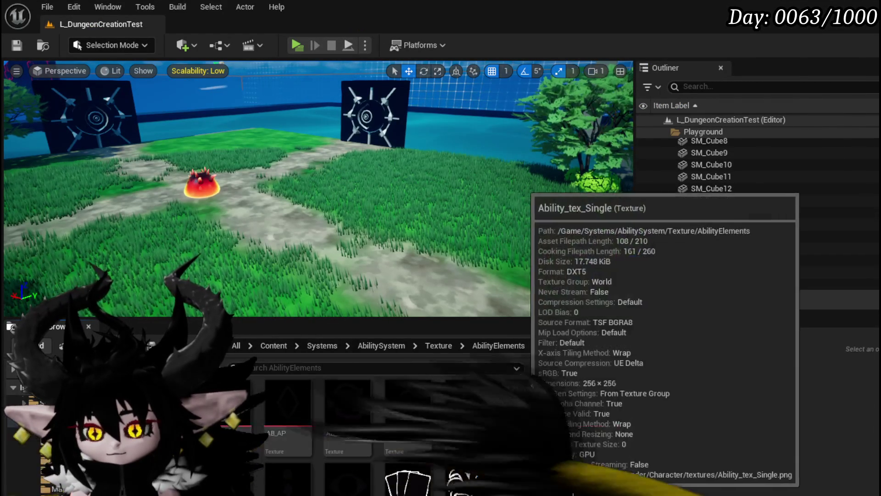
pyautogui.scroll(-1, 486, 464)
pyautogui.moveTo(486, 464)
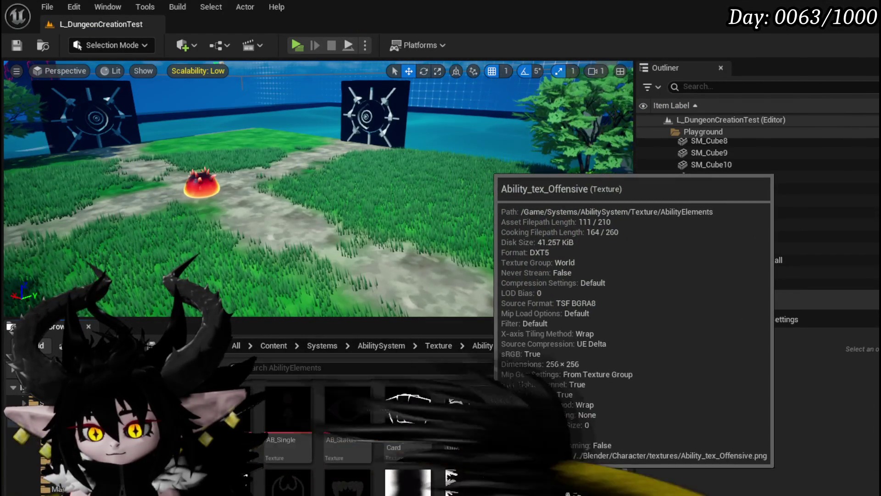
pyautogui.scroll(1, 485, 464)
pyautogui.moveTo(602, 450)
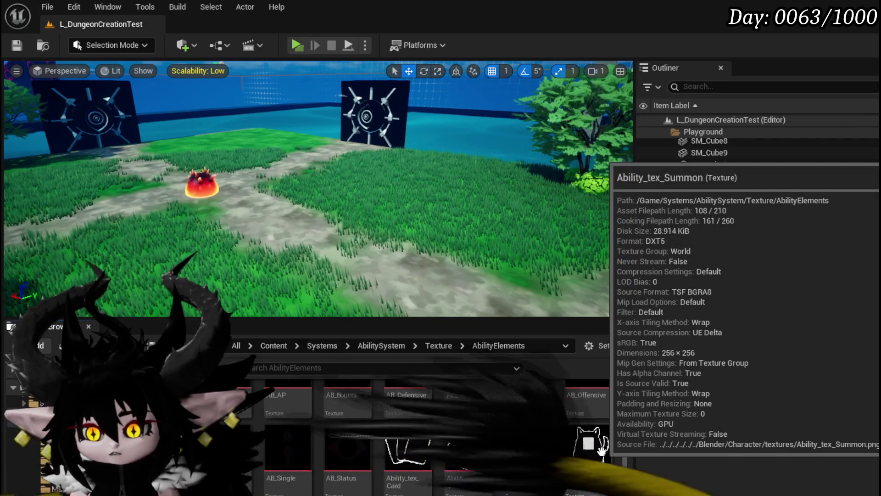
pyautogui.moveTo(520, 442)
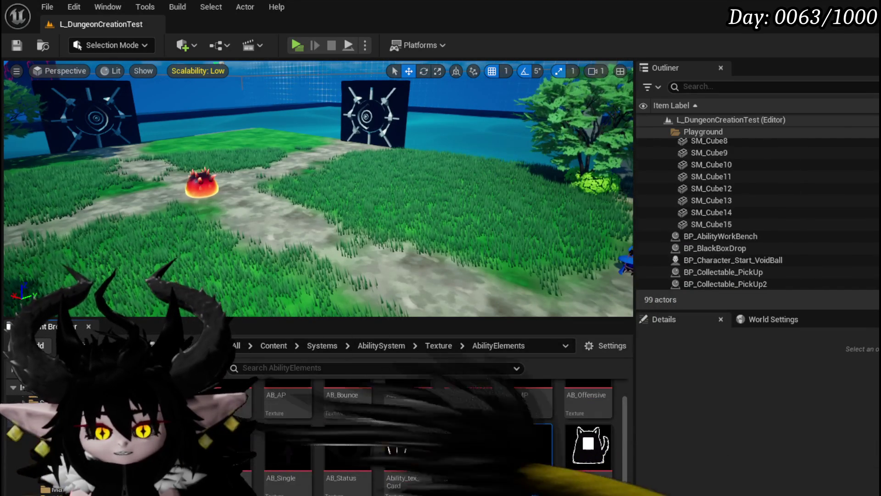
pyautogui.hotkey('alt', 'Tab')
# Plug Ability_tex_Single into the first Add Options to Grid Texture pin, then compile and save
pyautogui.click(671, 26)
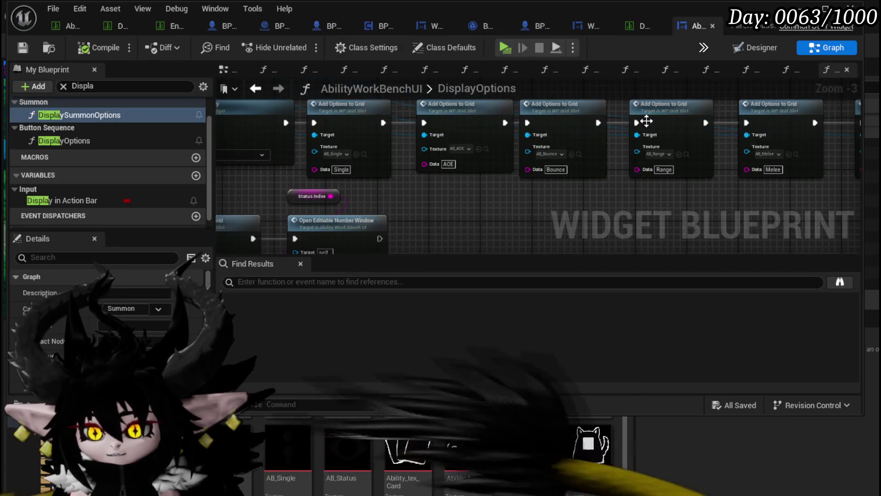
pyautogui.moveTo(519, 417)
pyautogui.mouseDown()
pyautogui.moveTo(312, 349)
pyautogui.moveTo(345, 160)
pyautogui.mouseUp()
pyautogui.click(99, 47)
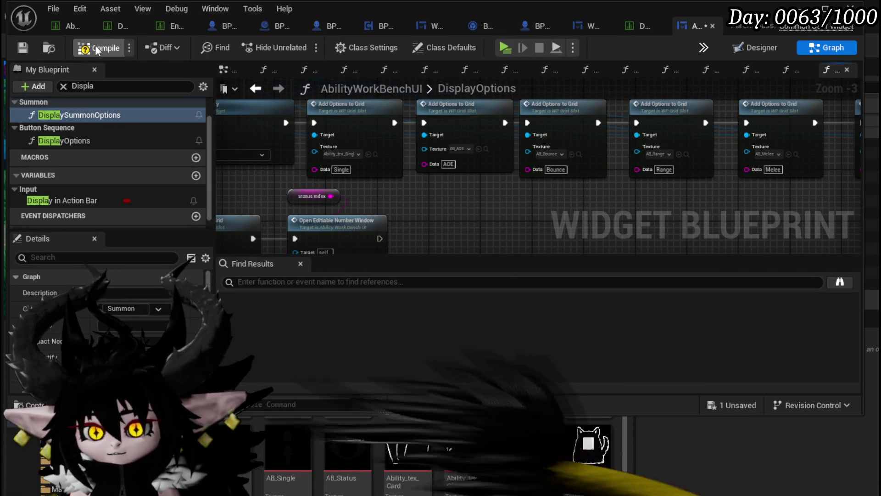
pyautogui.click(23, 47)
pyautogui.moveTo(597, 247); pyautogui.dragTo(632, 252)
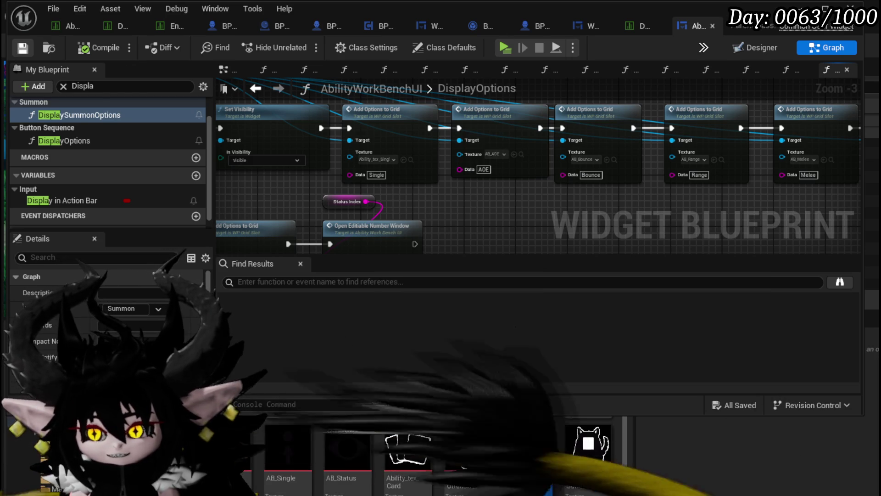
# Switch through the level editor and widget blueprint windows back to Krita
pyautogui.click(485, 418)
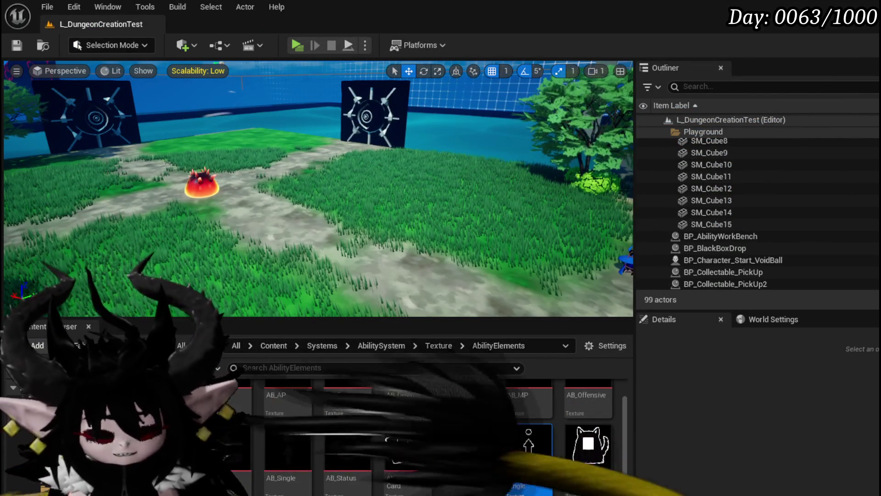
pyautogui.hotkey('alt', 'Tab')
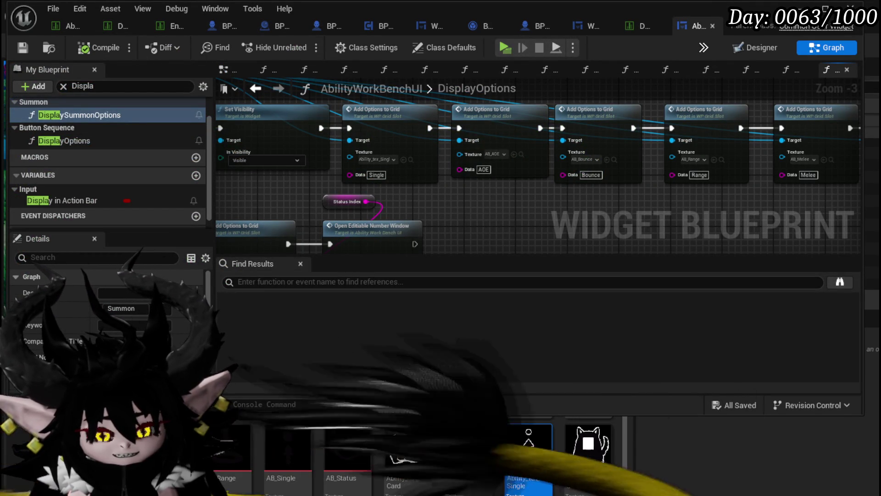
pyautogui.hotkey('alt', 'Tab')
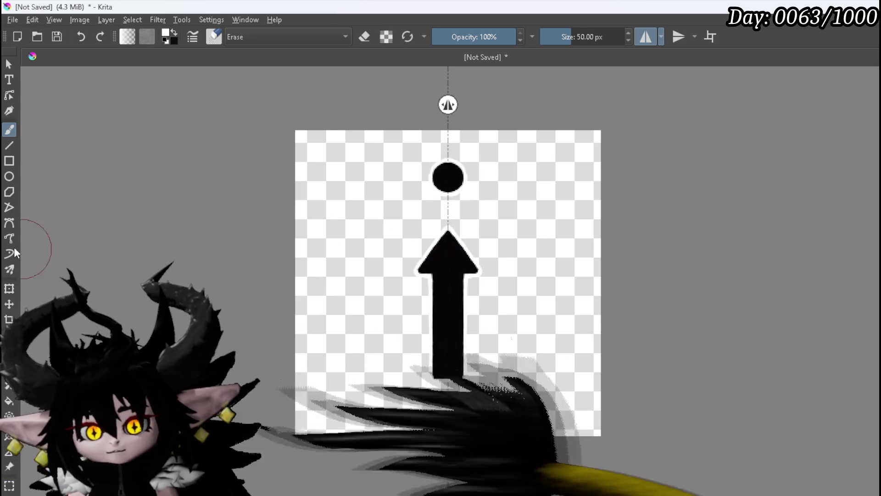
# Rotate and shift the copied dot and arrow so it points up to the right
pyautogui.click(10, 288)
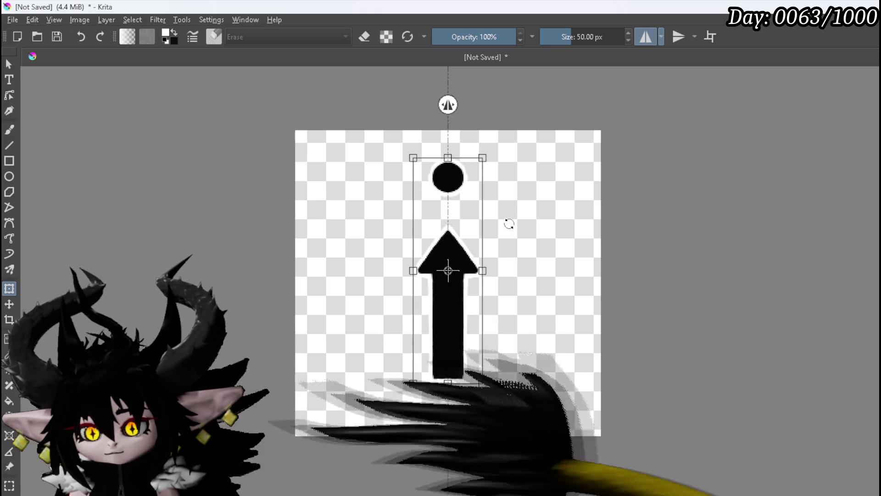
pyautogui.moveTo(527, 222)
pyautogui.mouseDown()
pyautogui.moveTo(614, 258)
pyautogui.moveTo(502, 263)
pyautogui.moveTo(502, 246)
pyautogui.mouseUp()
pyautogui.moveTo(571, 241); pyautogui.dragTo(571, 261)
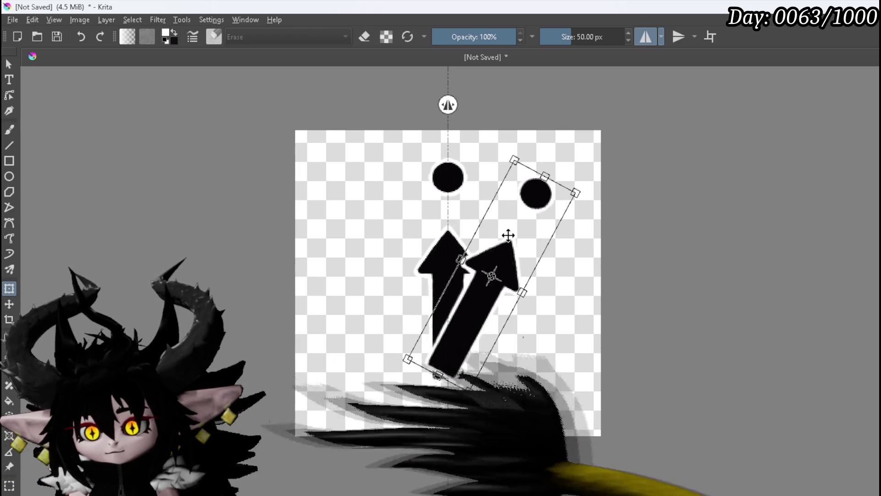
pyautogui.moveTo(514, 154); pyautogui.dragTo(475, 137)
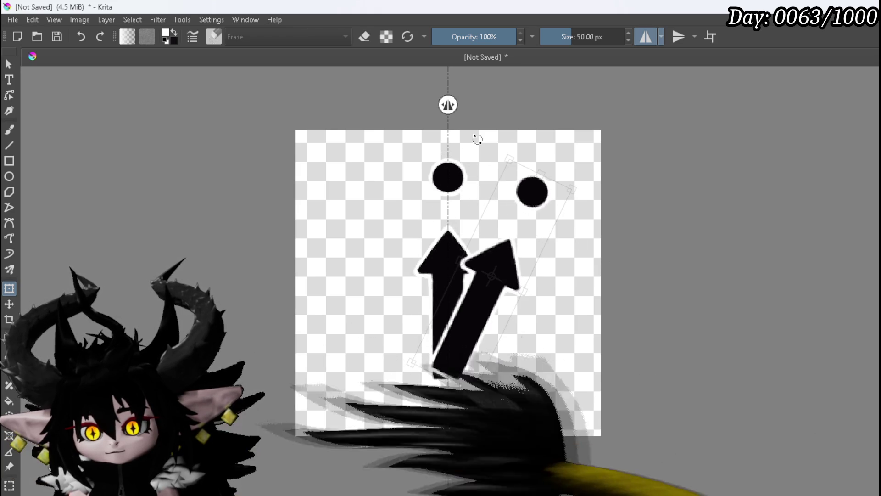
pyautogui.moveTo(525, 225); pyautogui.dragTo(546, 233)
pyautogui.press('Return')
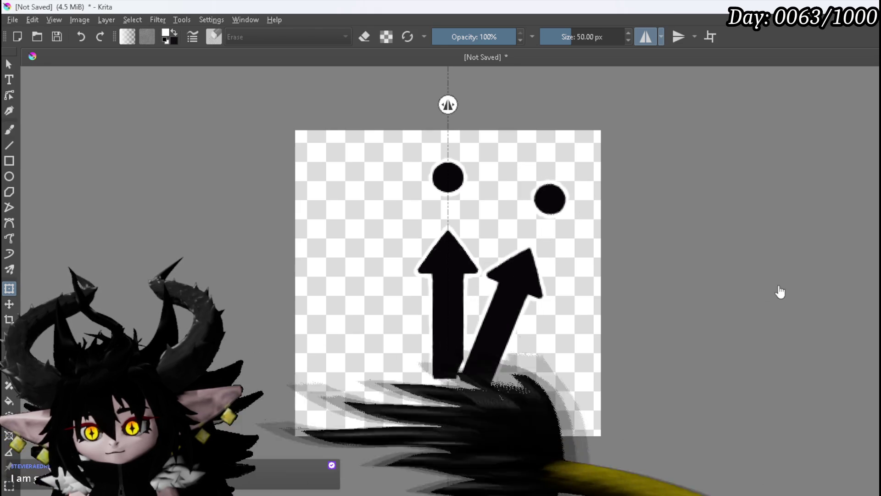
# Mirror the right arrow and dot horizontally and move the copy to the left side
pyautogui.click(513, 288)
pyautogui.rightClick(516, 302)
pyautogui.click(565, 401)
pyautogui.moveTo(521, 354); pyautogui.dragTo(396, 348)
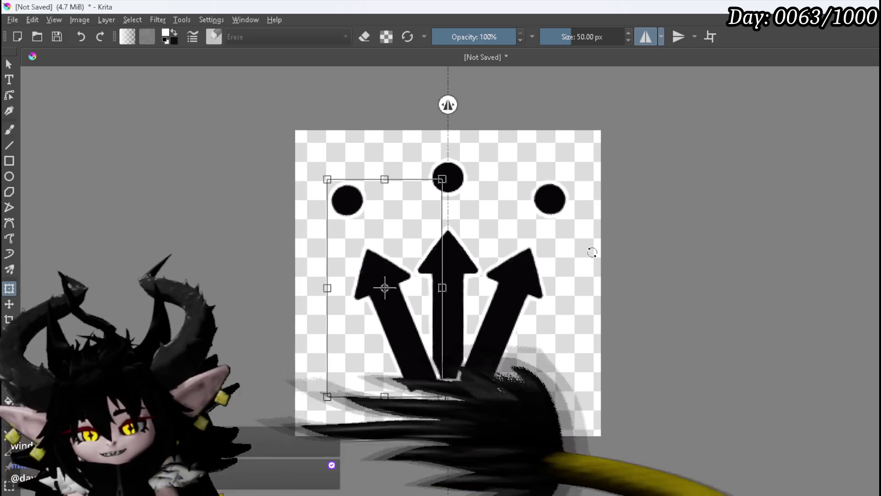
pyautogui.press('Return')
# Zoom in, nudge the left arrow into alignment, and recentre the whole icon
pyautogui.press('+')
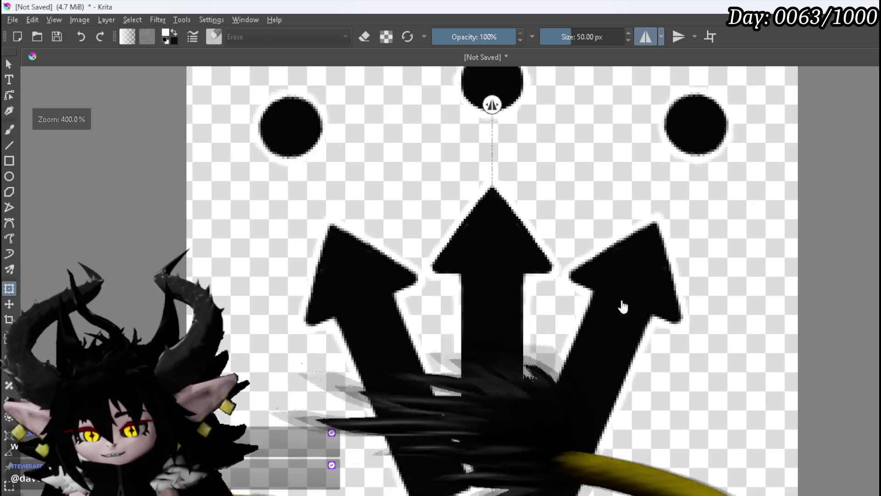
pyautogui.click(367, 327)
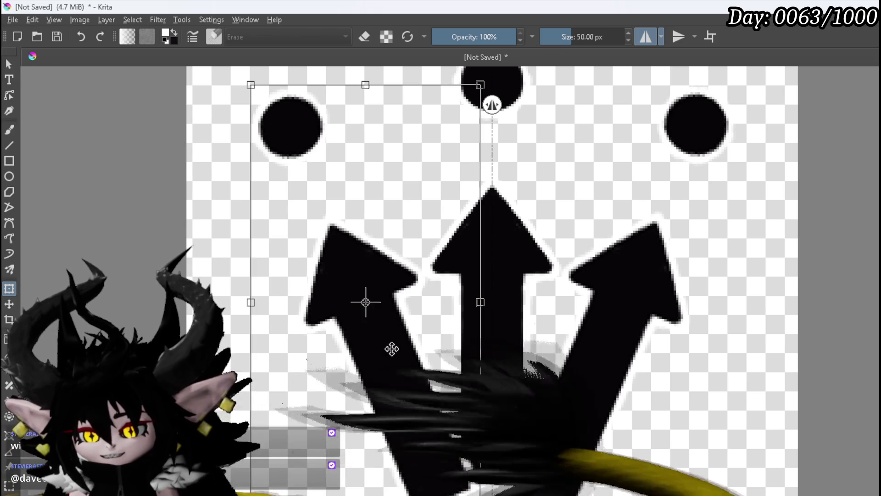
pyautogui.moveTo(395, 370); pyautogui.dragTo(394, 371)
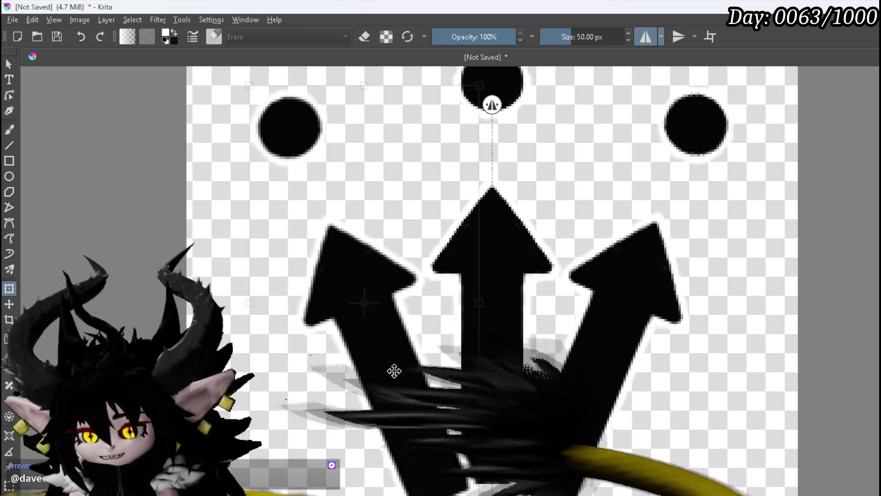
pyautogui.moveTo(394, 371); pyautogui.dragTo(393, 371)
pyautogui.press('Return')
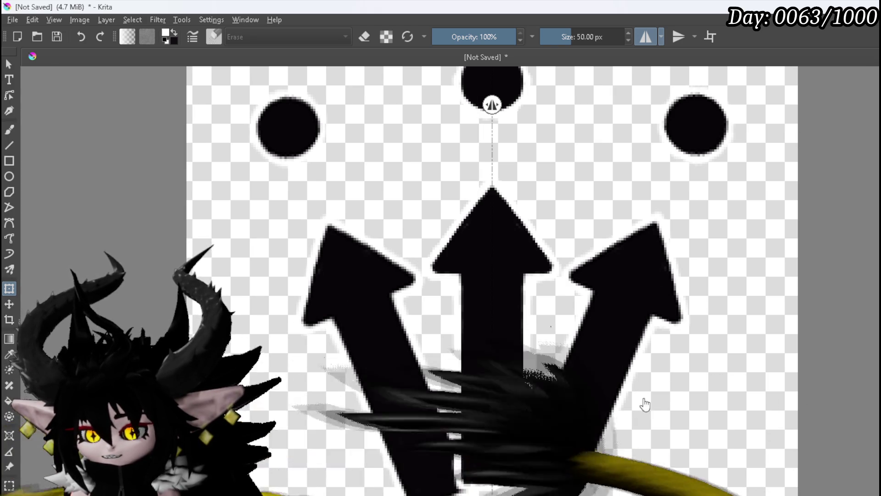
pyautogui.scroll(-5, 643, 403)
pyautogui.moveTo(748, 412)
pyautogui.mouseDown()
pyautogui.moveTo(629, 418)
pyautogui.moveTo(615, 409)
pyautogui.moveTo(588, 343)
pyautogui.mouseUp()
pyautogui.scroll(3, 466, 360)
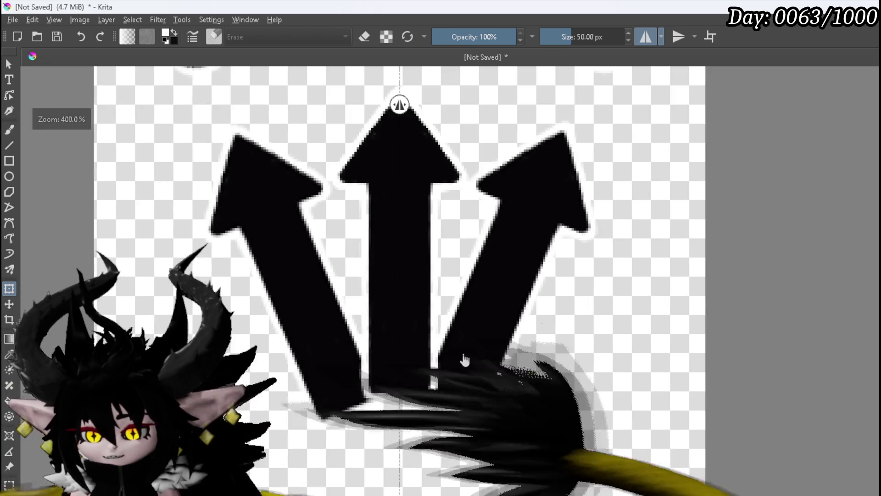
pyautogui.scroll(-2, 468, 359)
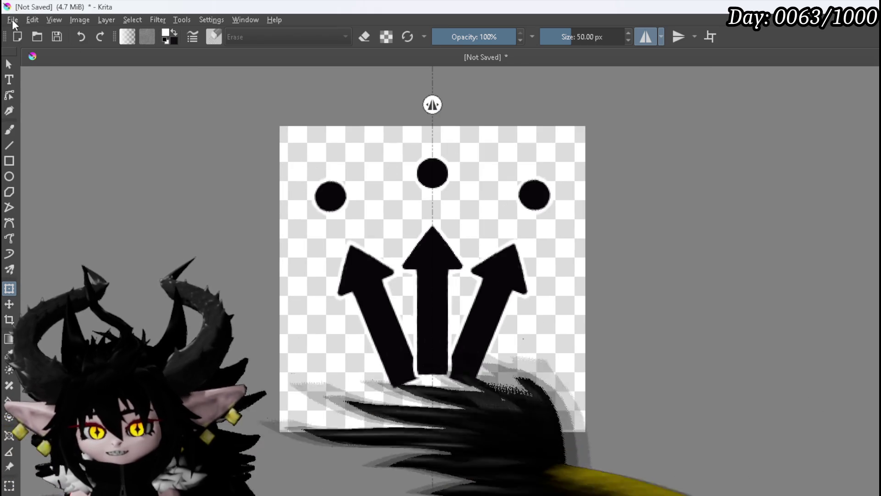
# Export the three-arrow icon as a PNG with Store alpha channel kept on
pyautogui.click(12, 20)
pyautogui.click(45, 133)
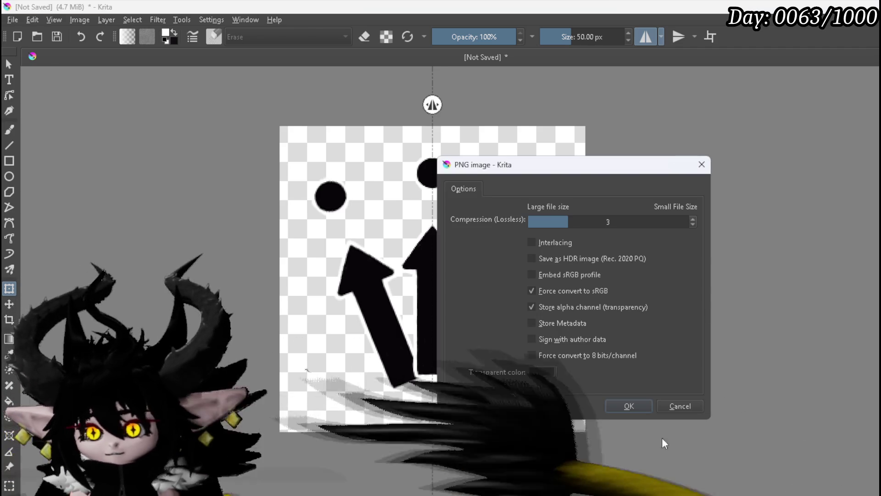
pyautogui.click(622, 408)
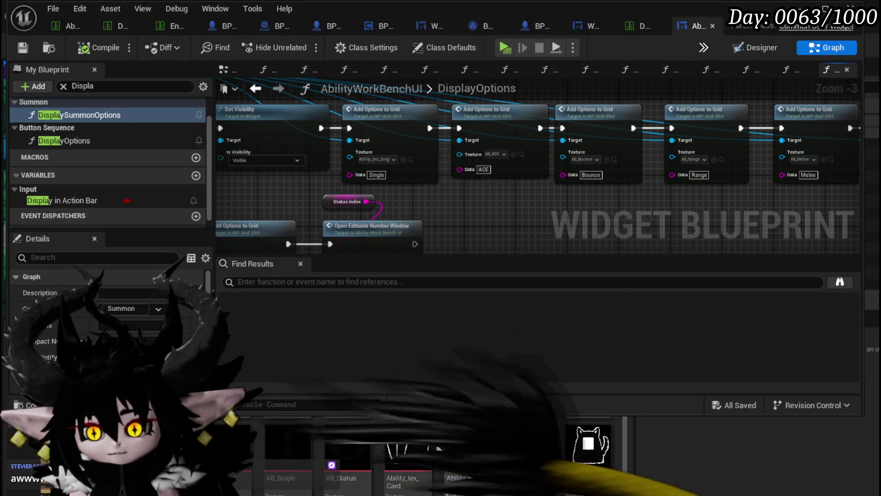
# Save the newly imported AOE texture package and open the DataBase folder
pyautogui.click(801, 6)
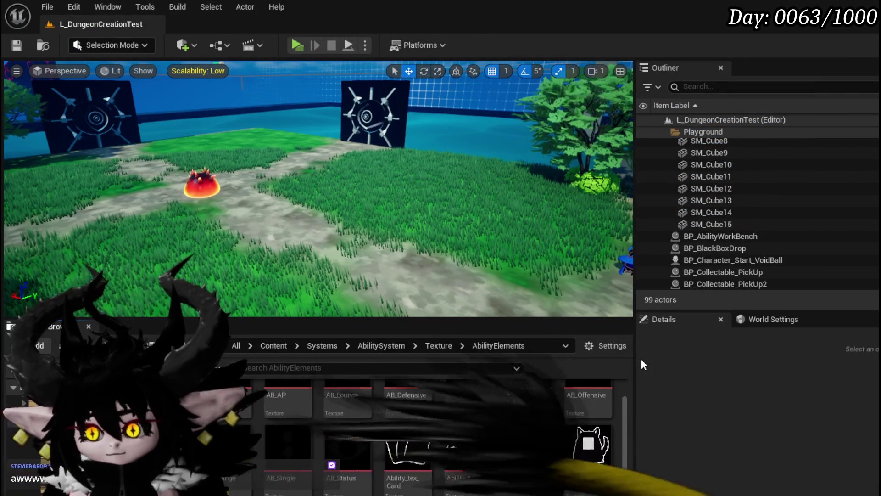
pyautogui.scroll(-2, 574, 402)
pyautogui.scroll(-2, 574, 402)
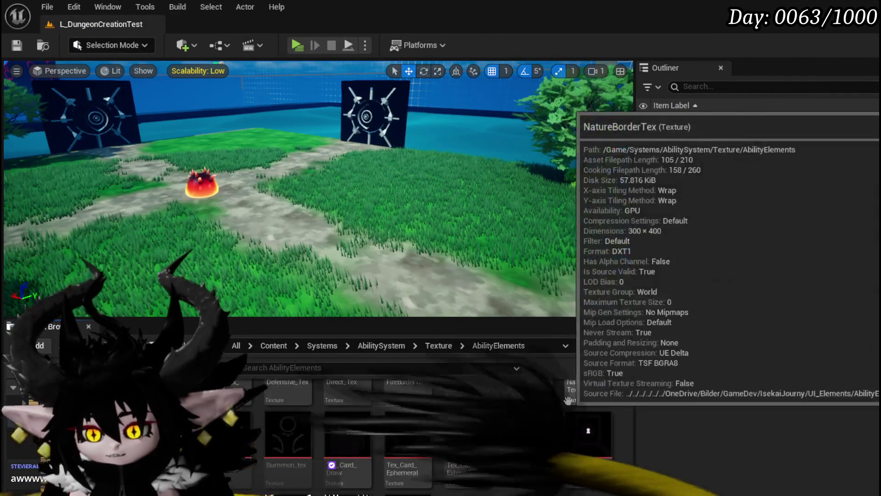
pyautogui.hotkey('ctrl', 'shift', 's')
pyautogui.press('Return')
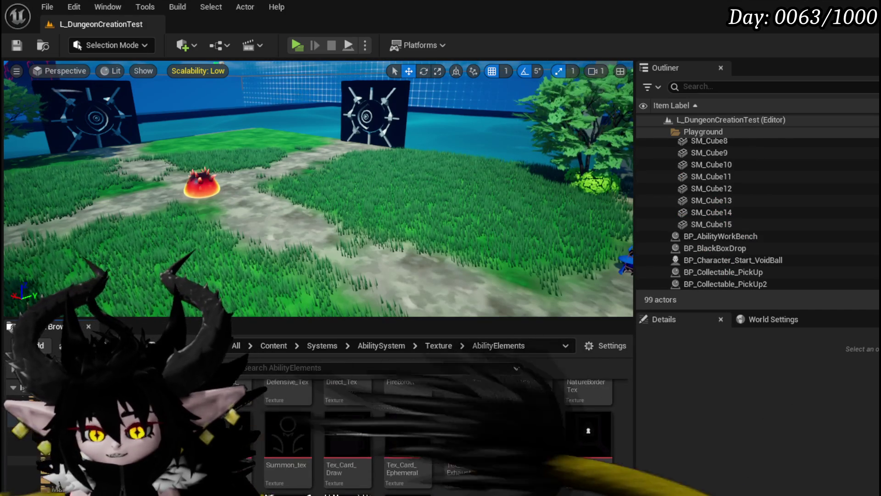
pyautogui.click(27, 470)
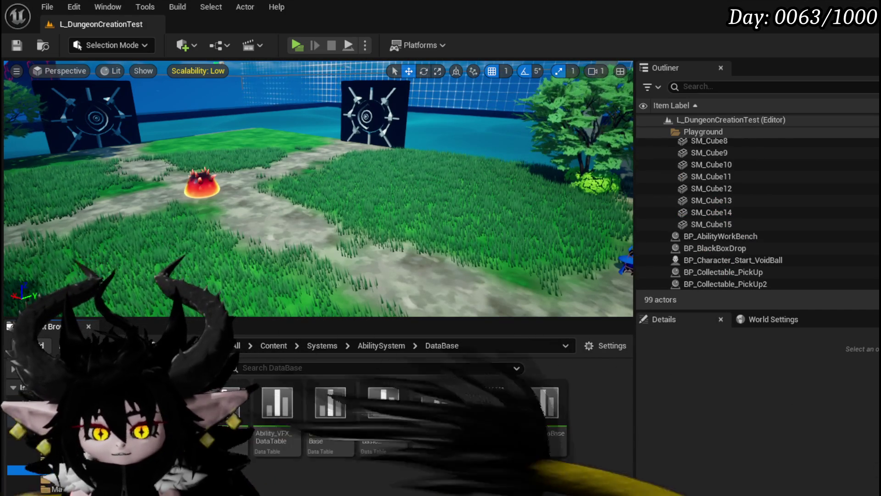
# Connect Ability_tex_AOE to the AOE Add Options to Grid Texture pin and save the blueprint
pyautogui.hotkey('alt', 'Tab')
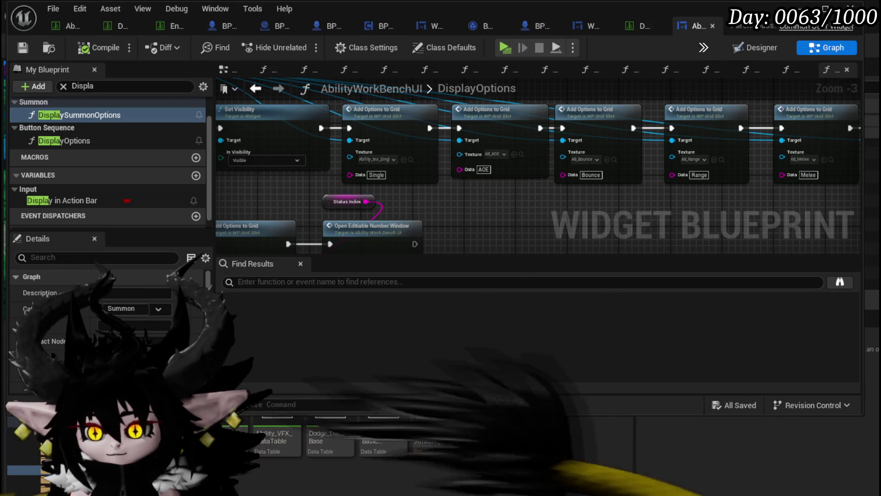
pyautogui.scroll(-3, 459, 454)
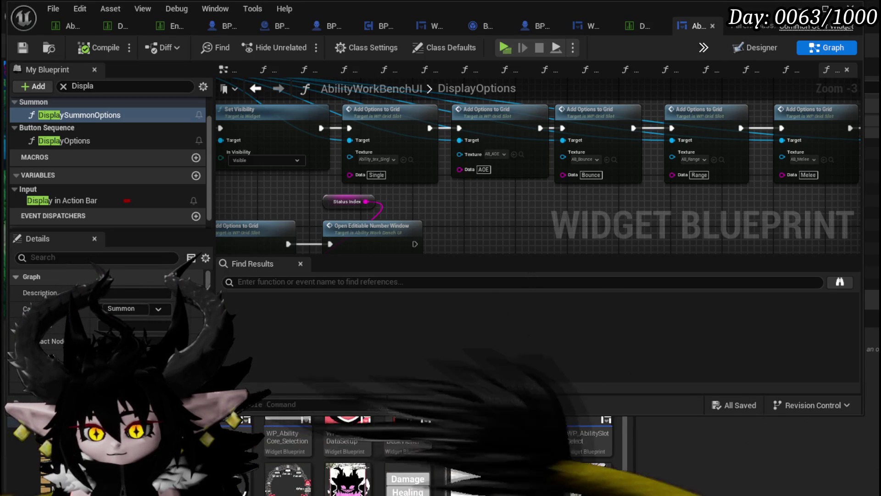
pyautogui.scroll(-2, 436, 455)
pyautogui.moveTo(408, 480); pyautogui.dragTo(492, 155)
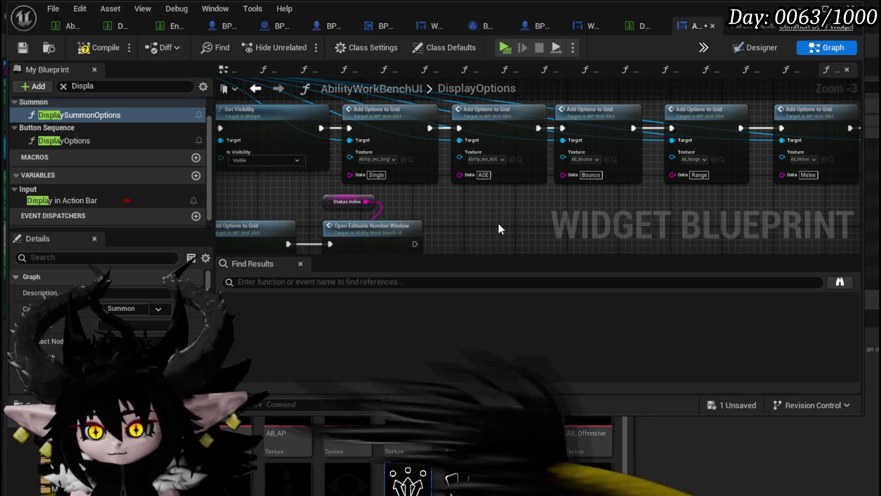
pyautogui.click(20, 50)
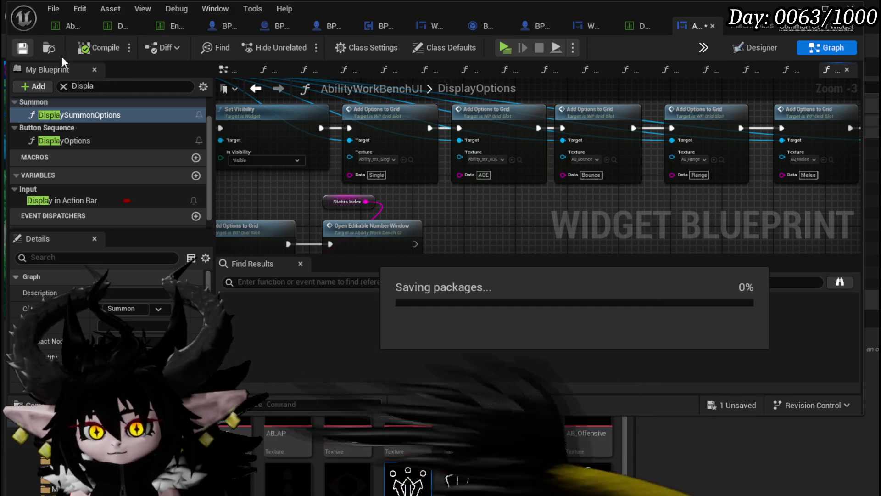
pyautogui.click(641, 25)
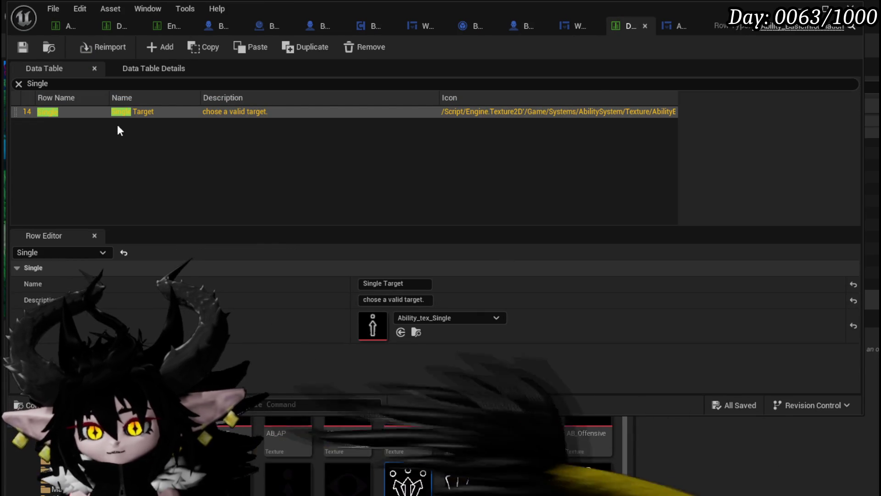
# Filter the table for 'AOE' and set Ability_tex_AOE as the Targeting and AOE rows' icon, saving
pyautogui.write('AOE')
pyautogui.moveTo(408, 478)
pyautogui.mouseDown()
pyautogui.moveTo(410, 325)
pyautogui.moveTo(418, 331)
pyautogui.mouseUp()
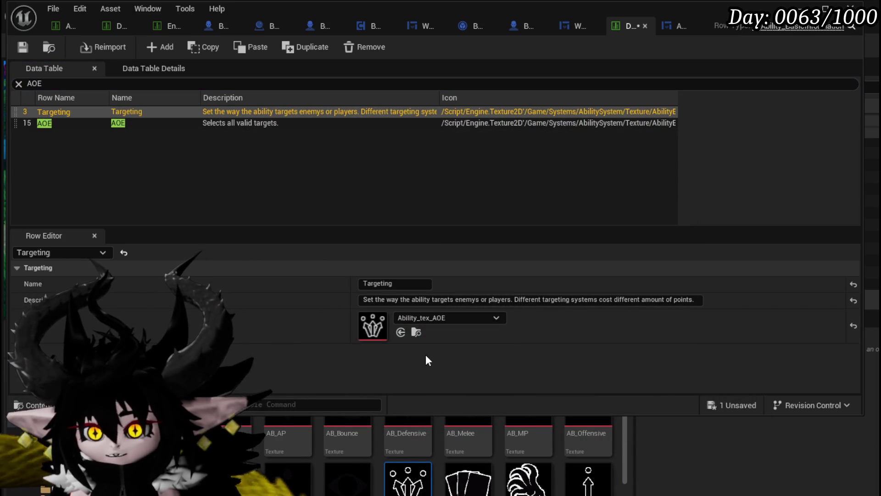
pyautogui.click(22, 46)
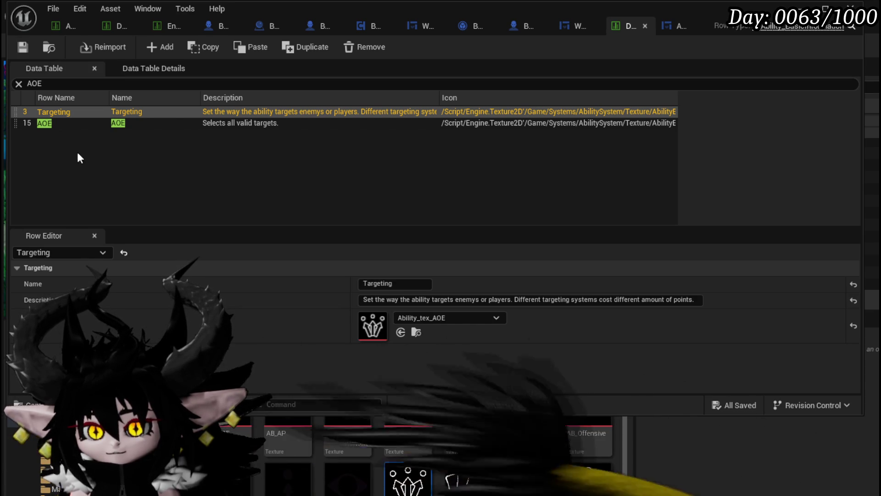
pyautogui.click(48, 123)
pyautogui.moveTo(407, 477); pyautogui.dragTo(372, 326)
pyautogui.hotkey('ctrl', 's')
# Close the data table editor and switch back to Krita
pyautogui.click(851, 8)
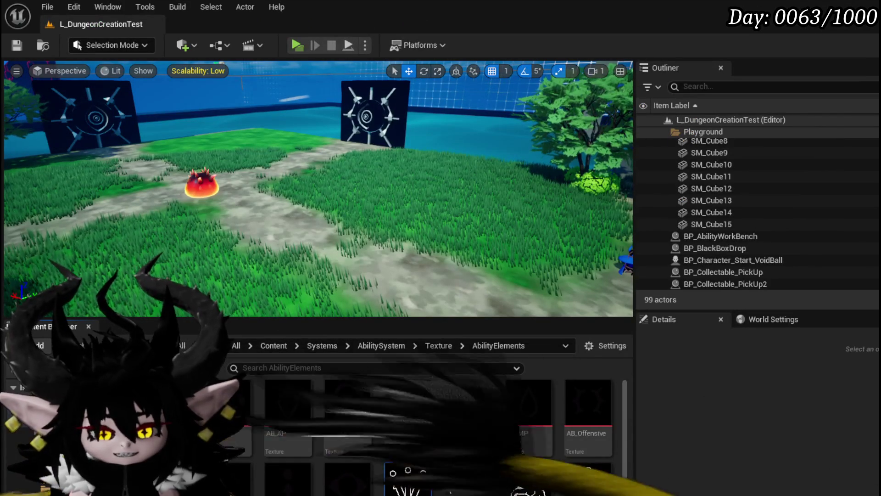
pyautogui.hotkey('alt', 'Tab')
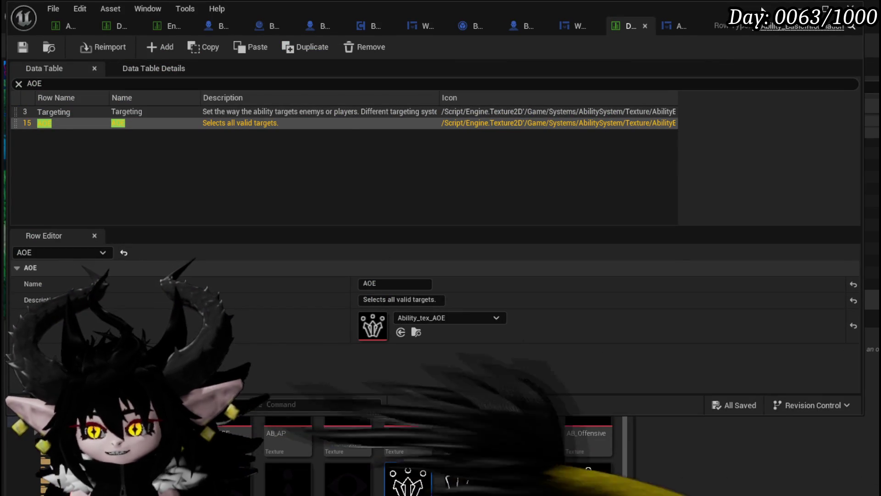
pyautogui.hotkey('alt', 'Tab')
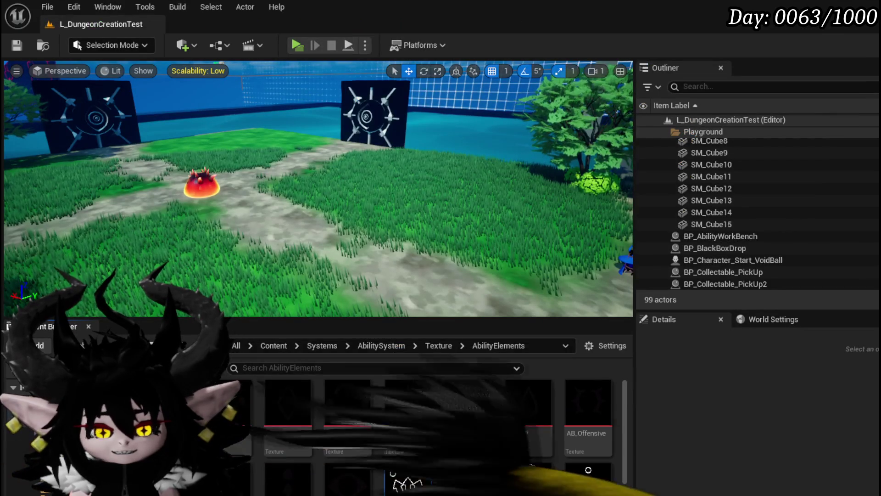
pyautogui.hotkey('alt', 'Tab')
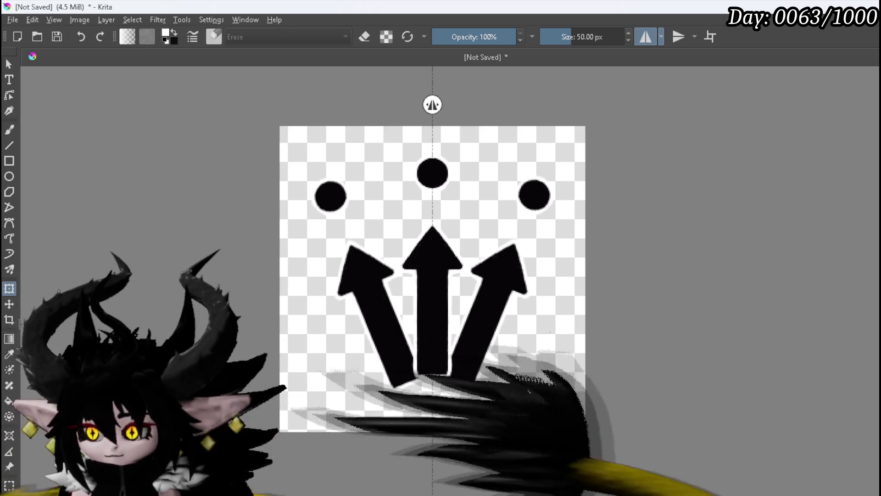
# Clear the layer and switch back to painting with the freehand brush
pyautogui.press('Delete')
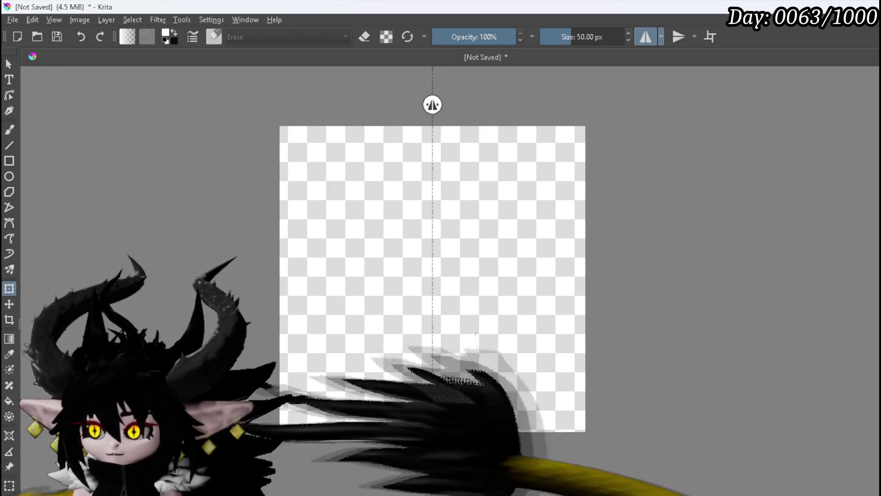
pyautogui.press('e')
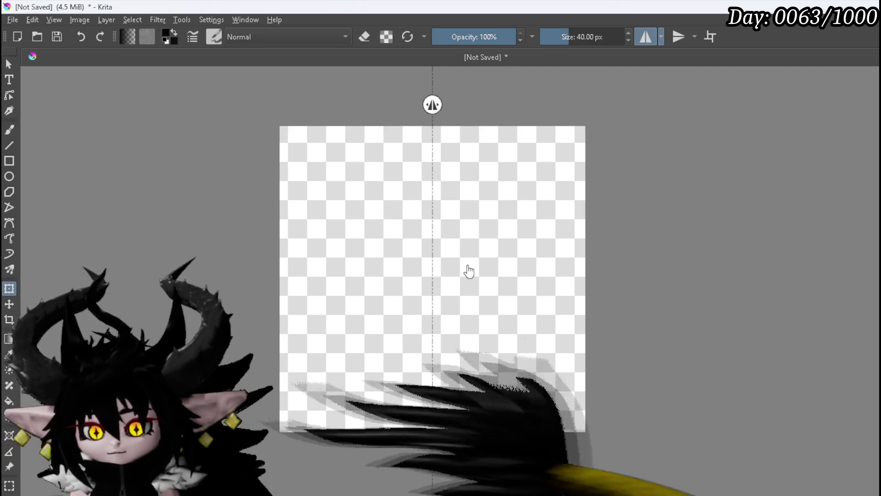
pyautogui.click(13, 130)
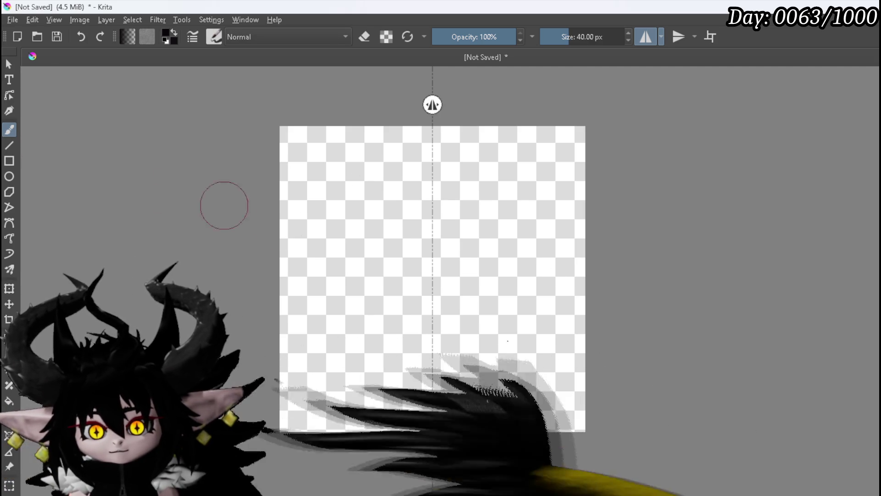
# Paint two mirrored eye dots, a brow arc and a V mouth, then undo the arc and mouth
pyautogui.moveTo(355, 275)
pyautogui.mouseDown()
pyautogui.moveTo(355, 267)
pyautogui.moveTo(346, 272)
pyautogui.mouseUp()
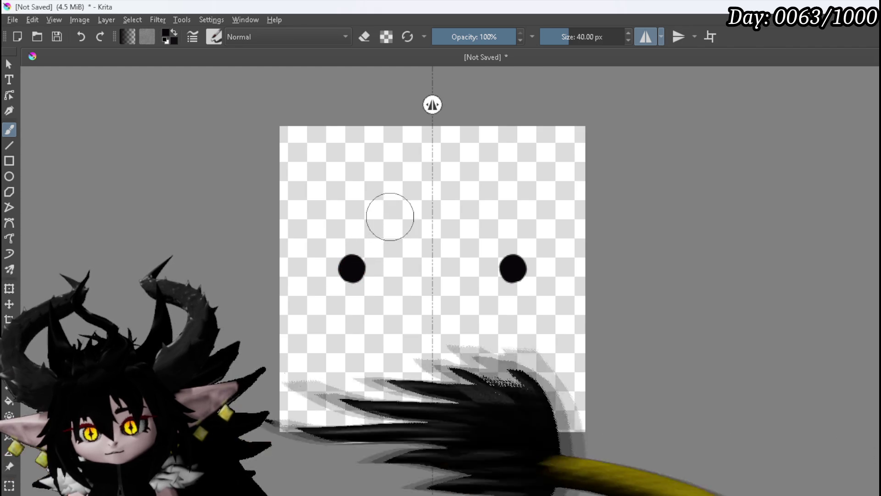
pyautogui.moveTo(376, 224)
pyautogui.mouseDown()
pyautogui.moveTo(430, 202)
pyautogui.moveTo(375, 224)
pyautogui.moveTo(426, 198)
pyautogui.moveTo(398, 208)
pyautogui.mouseUp()
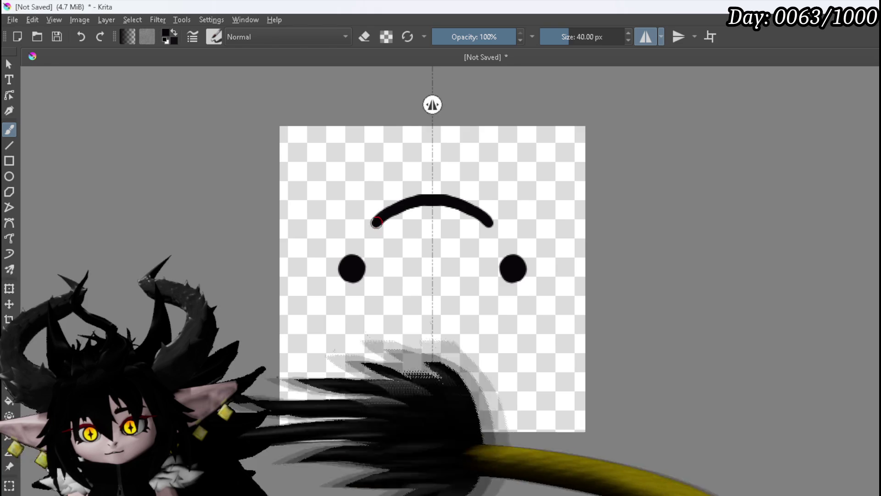
pyautogui.moveTo(383, 312)
pyautogui.mouseDown()
pyautogui.moveTo(432, 335)
pyautogui.moveTo(390, 313)
pyautogui.moveTo(401, 327)
pyautogui.mouseUp()
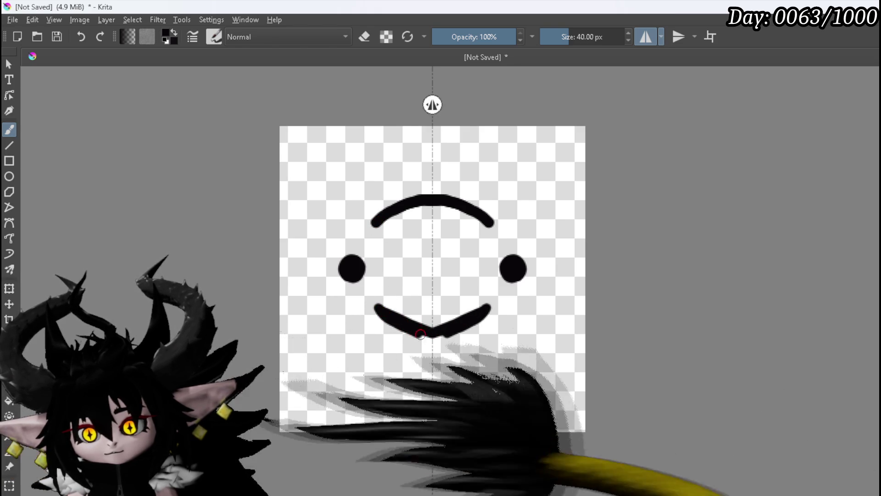
pyautogui.hotkey('ctrl', 'z')
pyautogui.hotkey('ctrl', 'z')
pyautogui.hotkey('ctrl', 'z')
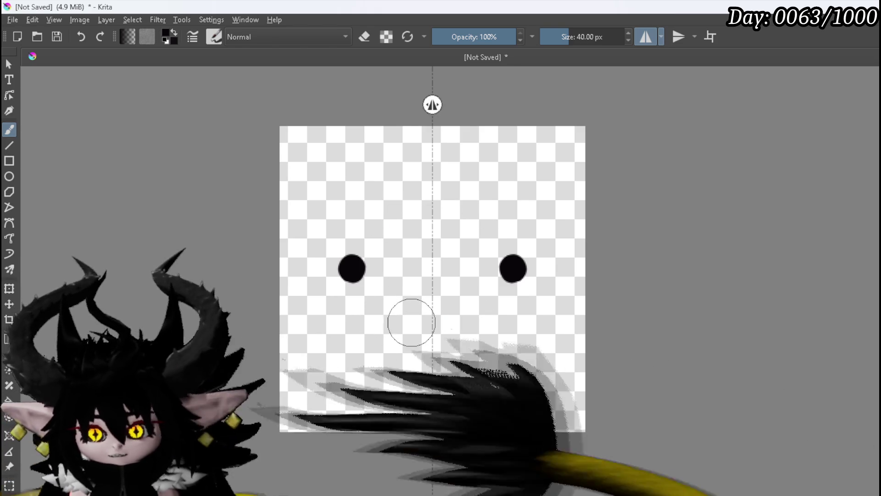
# With top-to-bottom mirror on, paint the eye dots and a thick arc mirrored above and below
pyautogui.click(679, 36)
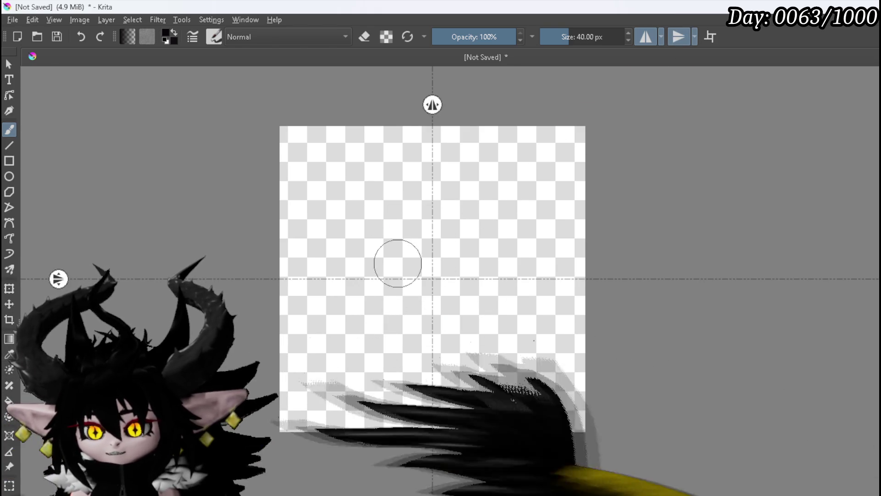
pyautogui.moveTo(349, 277)
pyautogui.mouseDown()
pyautogui.moveTo(340, 278)
pyautogui.moveTo(352, 289)
pyautogui.moveTo(347, 277)
pyautogui.moveTo(337, 281)
pyautogui.moveTo(346, 274)
pyautogui.moveTo(341, 266)
pyautogui.moveTo(343, 275)
pyautogui.mouseUp()
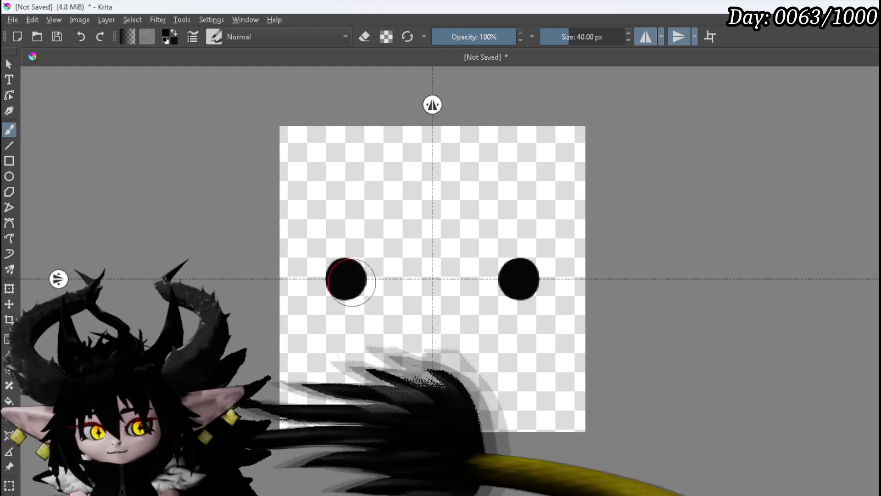
pyautogui.moveTo(425, 186)
pyautogui.mouseDown()
pyautogui.moveTo(442, 186)
pyautogui.moveTo(414, 182)
pyautogui.moveTo(370, 214)
pyautogui.moveTo(378, 206)
pyautogui.mouseUp()
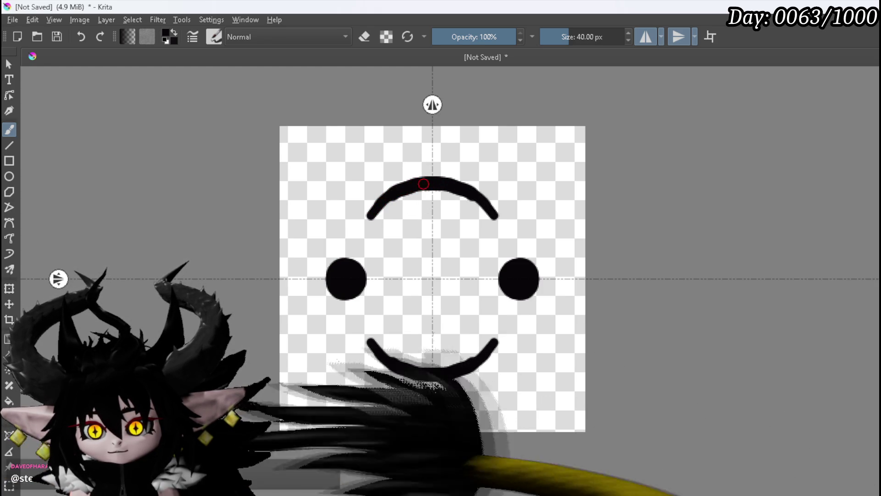
pyautogui.moveTo(387, 196); pyautogui.dragTo(433, 191)
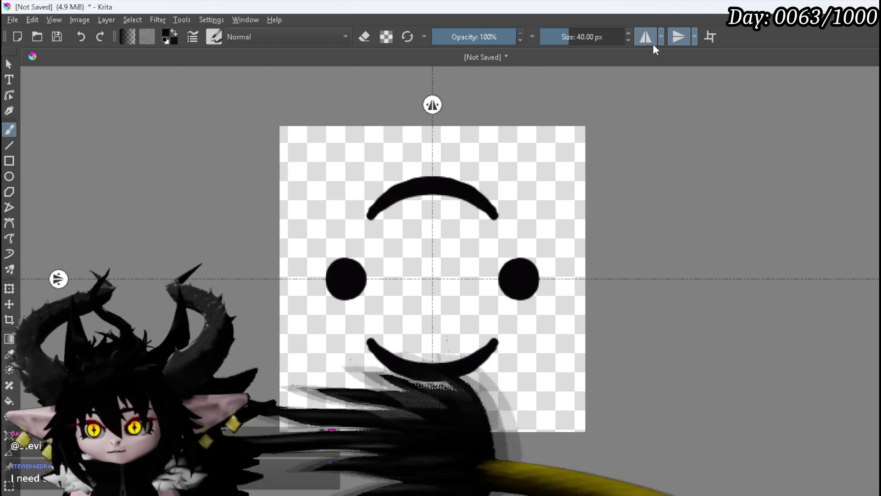
# Turn mirroring off and add an arrowhead to the top arc's left end, extending its right end
pyautogui.click(646, 36)
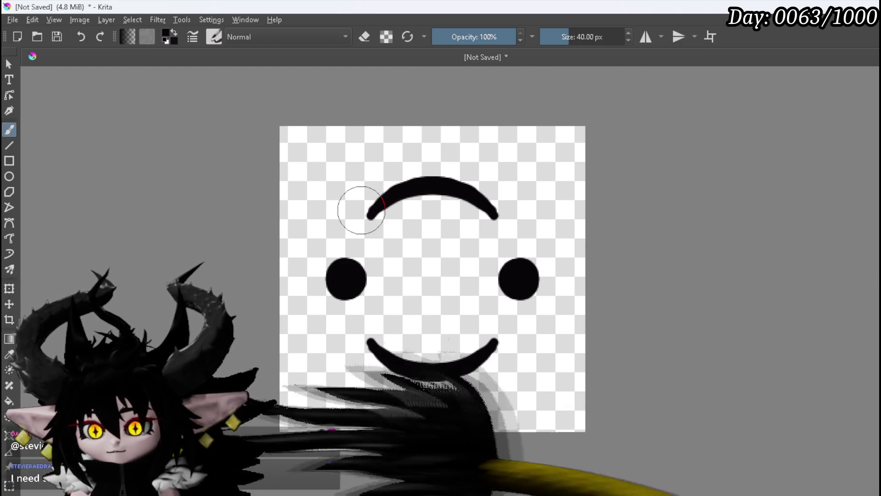
pyautogui.moveTo(366, 212)
pyautogui.mouseDown()
pyautogui.moveTo(358, 211)
pyautogui.moveTo(355, 236)
pyautogui.moveTo(377, 227)
pyautogui.mouseUp()
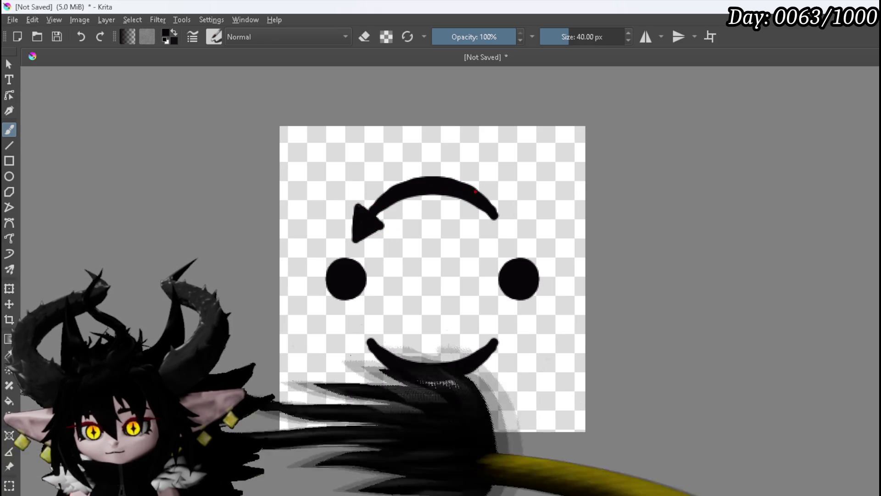
pyautogui.moveTo(487, 195); pyautogui.dragTo(508, 214)
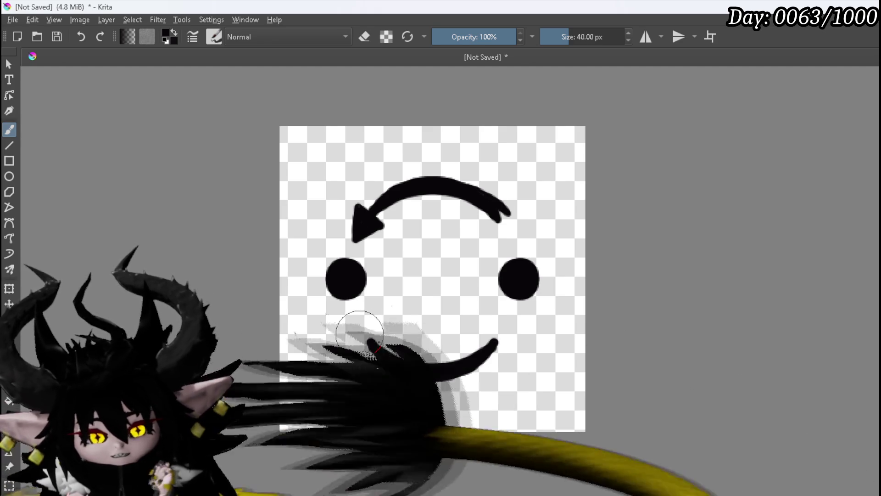
# Form an arrowhead on the bottom curve's right end, then lasso-select the top arrow
pyautogui.click(493, 341)
pyautogui.moveTo(485, 338); pyautogui.dragTo(509, 348)
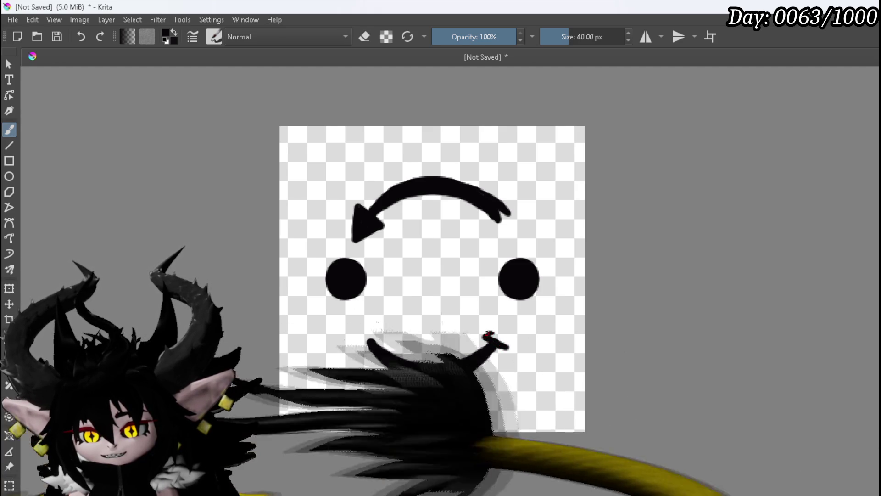
pyautogui.moveTo(483, 337)
pyautogui.mouseDown()
pyautogui.moveTo(507, 336)
pyautogui.moveTo(500, 341)
pyautogui.mouseUp()
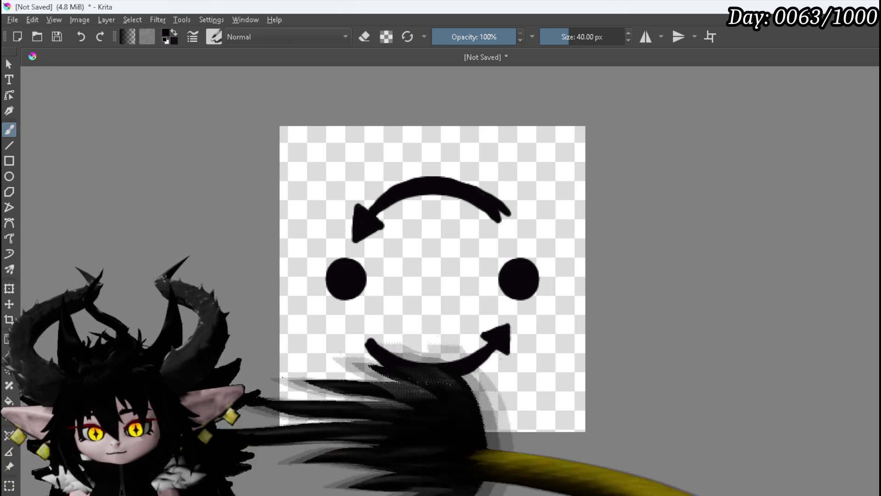
pyautogui.moveTo(358, 179)
pyautogui.mouseDown()
pyautogui.moveTo(328, 232)
pyautogui.moveTo(353, 252)
pyautogui.moveTo(442, 255)
pyautogui.mouseUp()
pyautogui.moveTo(550, 196); pyautogui.dragTo(362, 179)
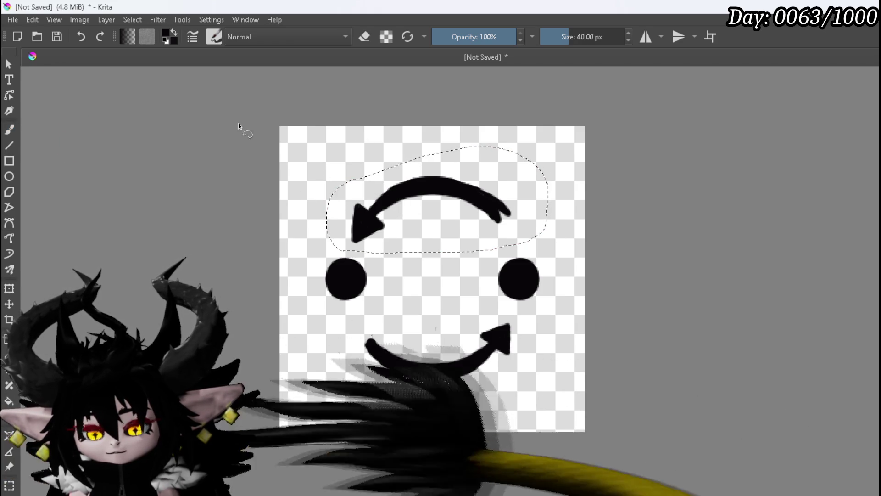
# Mirror the top arrow horizontally and rotate it 90°, then nudge the lower arrow slightly upward
pyautogui.click(9, 288)
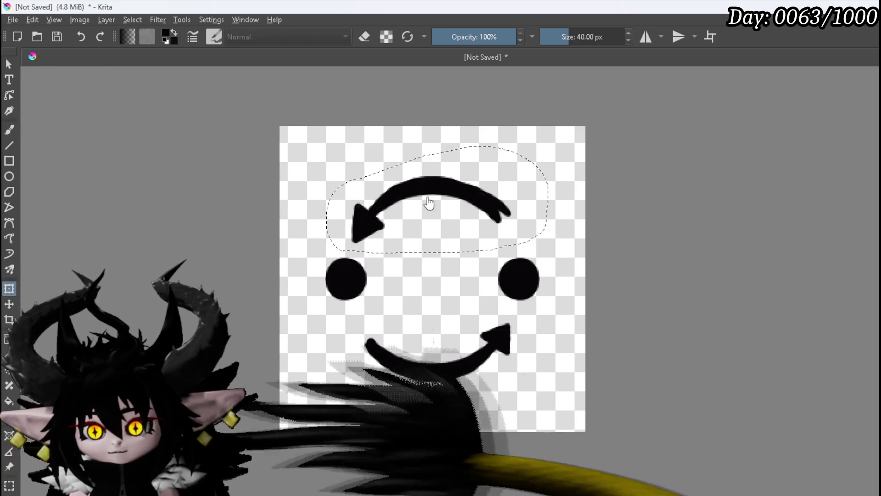
pyautogui.rightClick(404, 196)
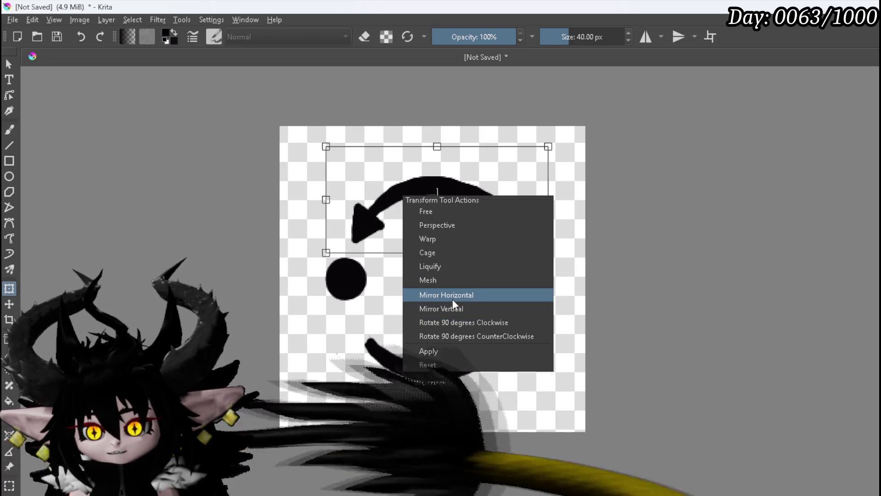
pyautogui.click(450, 295)
pyautogui.rightClick(399, 197)
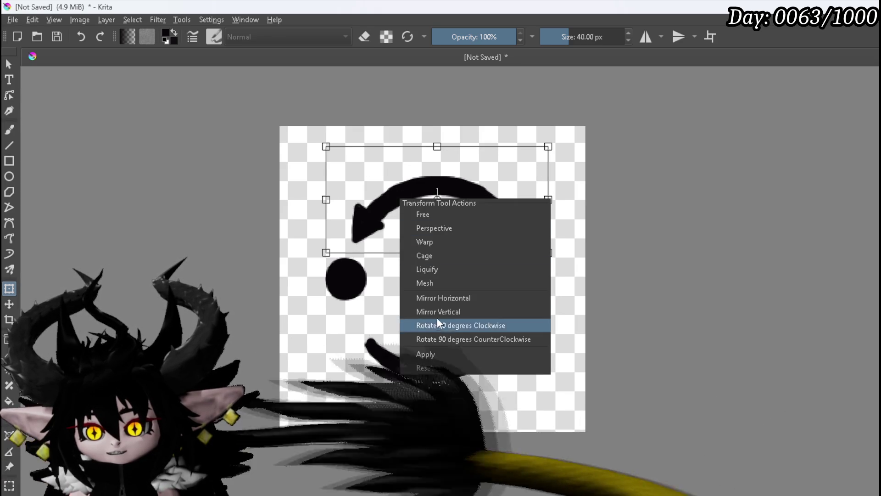
pyautogui.click(436, 320)
pyautogui.click(389, 366)
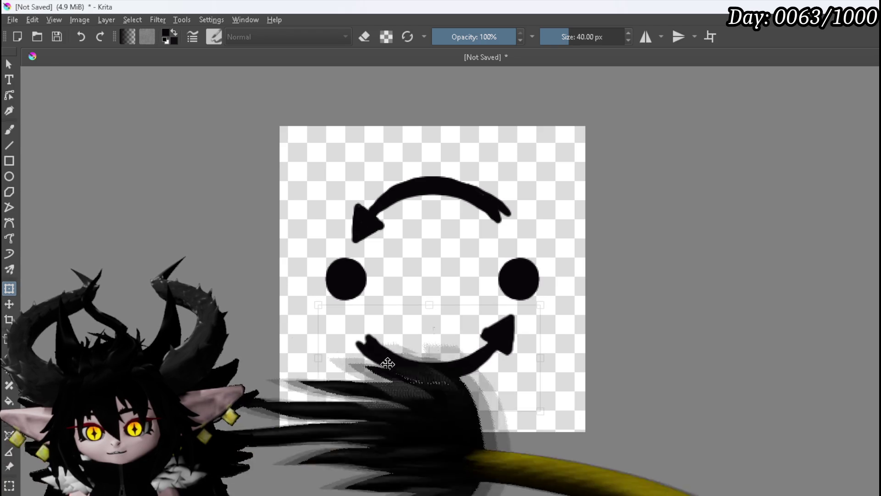
pyautogui.moveTo(389, 366)
pyautogui.mouseDown()
pyautogui.moveTo(391, 357)
pyautogui.moveTo(388, 365)
pyautogui.mouseUp()
pyautogui.press('Return')
# Deselect, return the freehand brush to painting, and paint a white outline around the left eye
pyautogui.press('e')
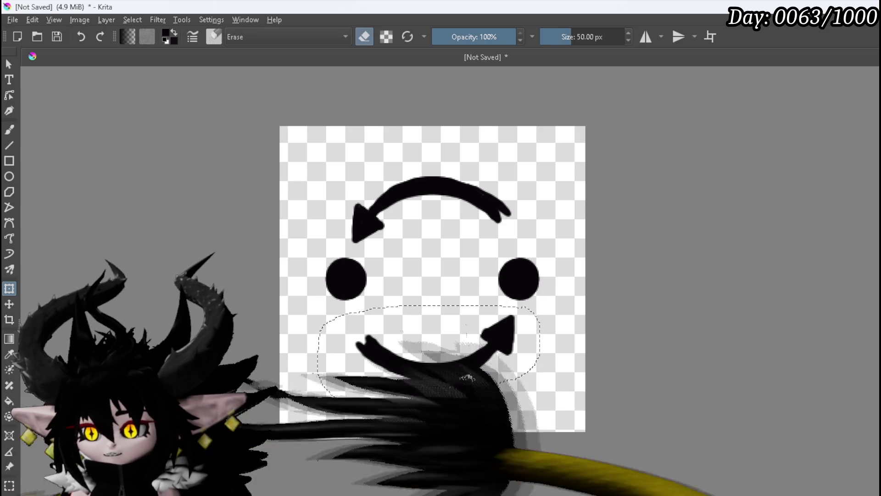
pyautogui.click(10, 130)
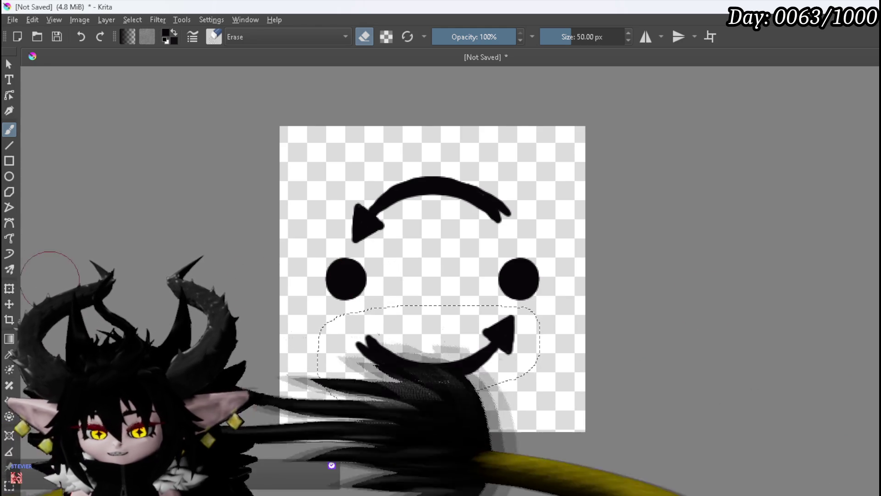
pyautogui.click(300, 300)
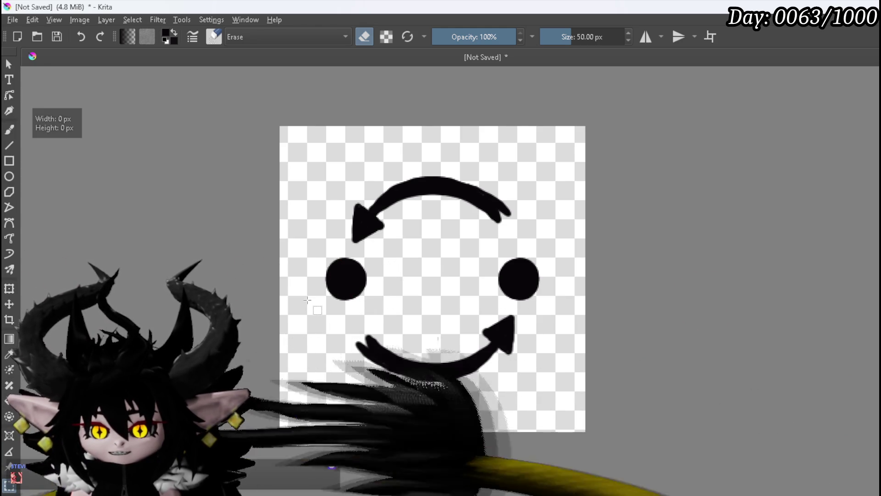
pyautogui.click(7, 132)
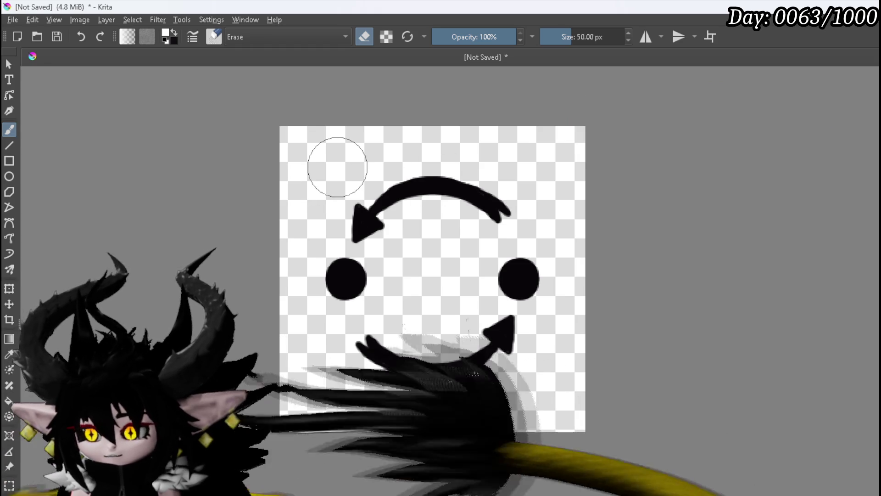
pyautogui.press('e')
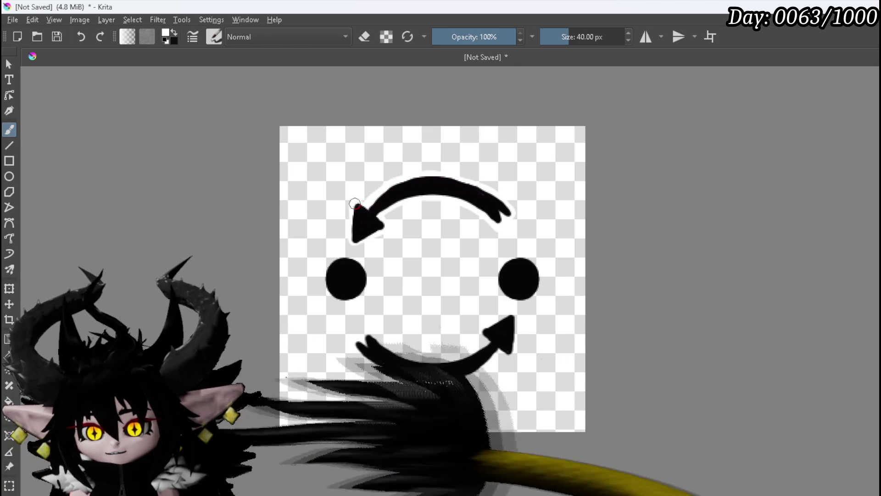
pyautogui.moveTo(325, 271); pyautogui.dragTo(332, 300)
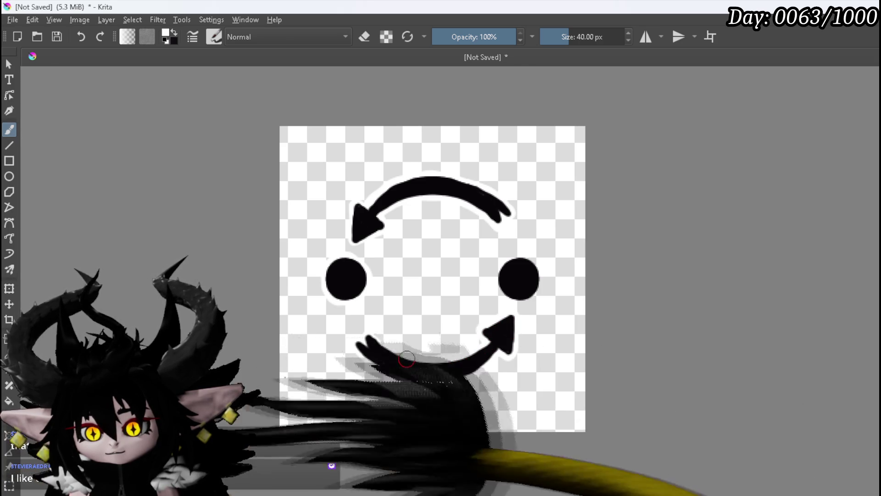
# Touch up the white outline at the lower arrow's left tip
pyautogui.moveTo(367, 338); pyautogui.dragTo(370, 338)
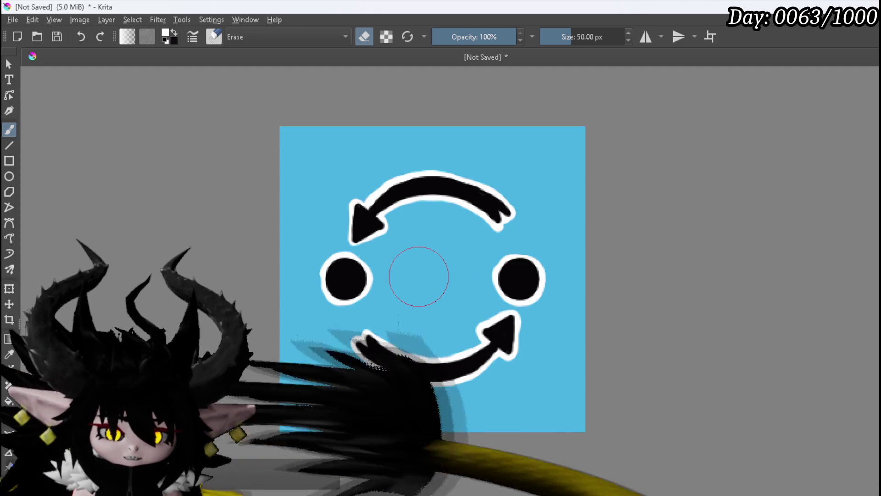
# Hide the blue background and export the icon as a PNG keeping its alpha channel
pyautogui.press('Delete')
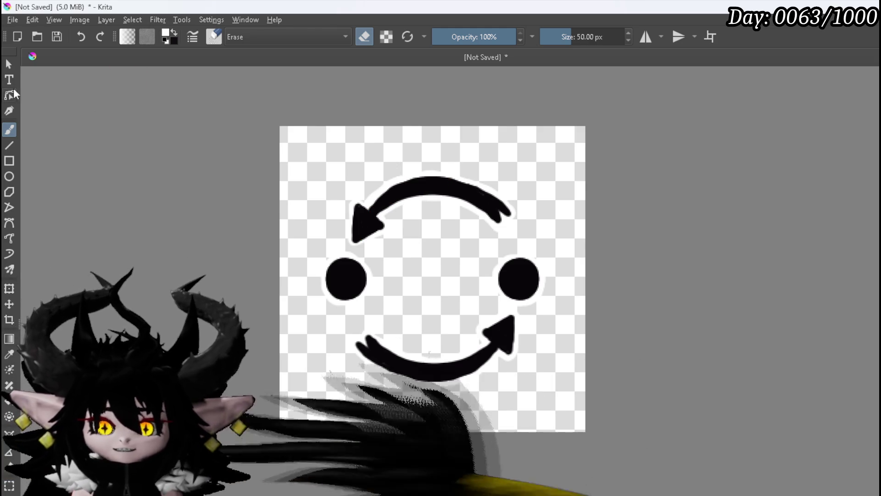
pyautogui.click(13, 20)
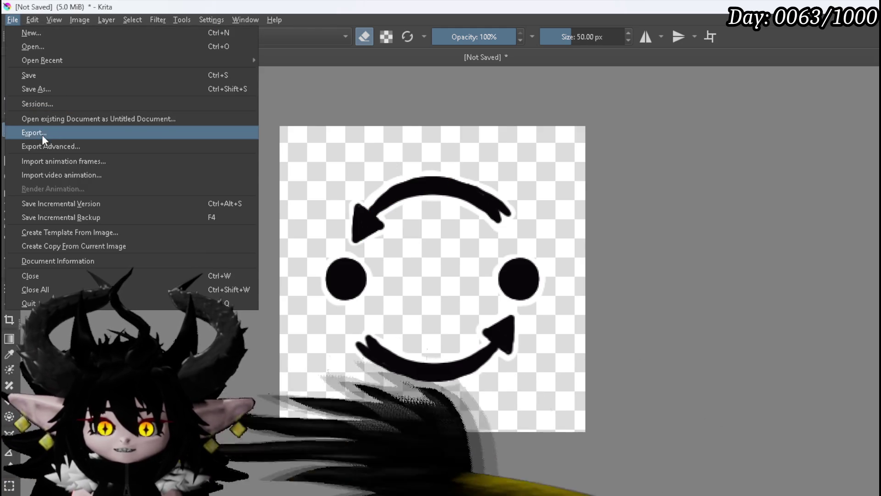
pyautogui.click(36, 131)
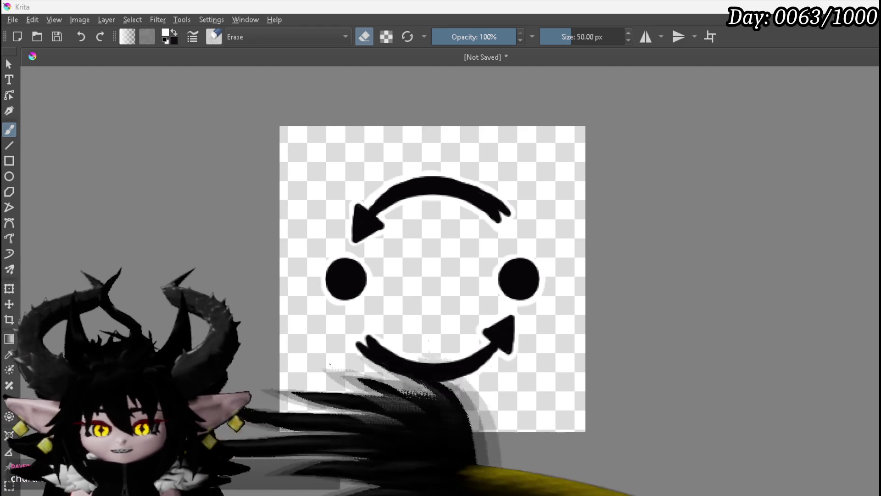
pyautogui.press('Return')
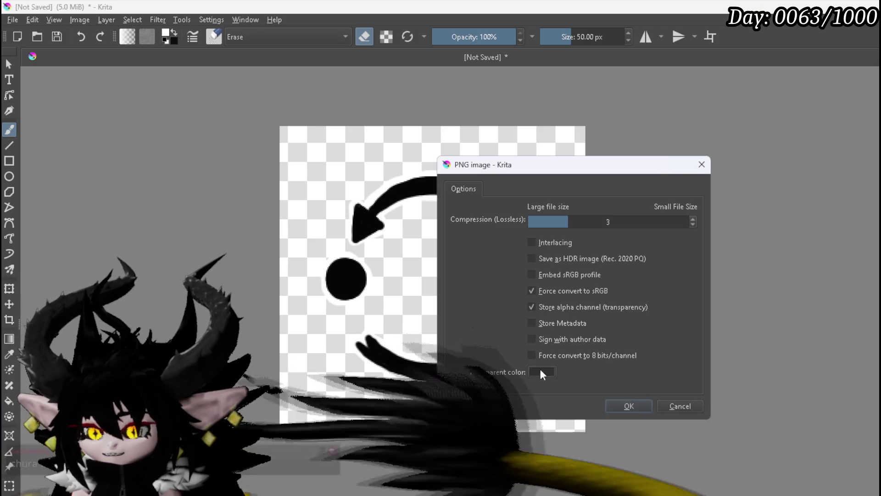
pyautogui.click(628, 407)
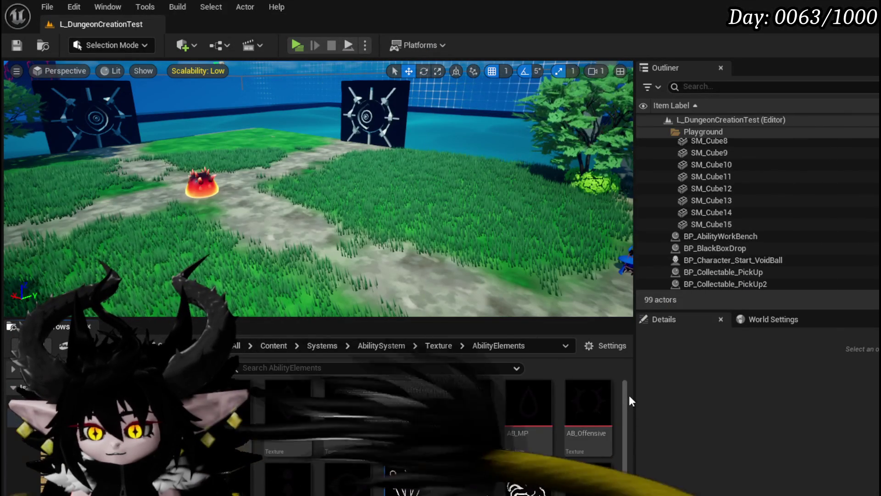
# Save the new Ability_tex_Bounce texture and launch the level in a standalone game preview
pyautogui.scroll(-2, 625, 404)
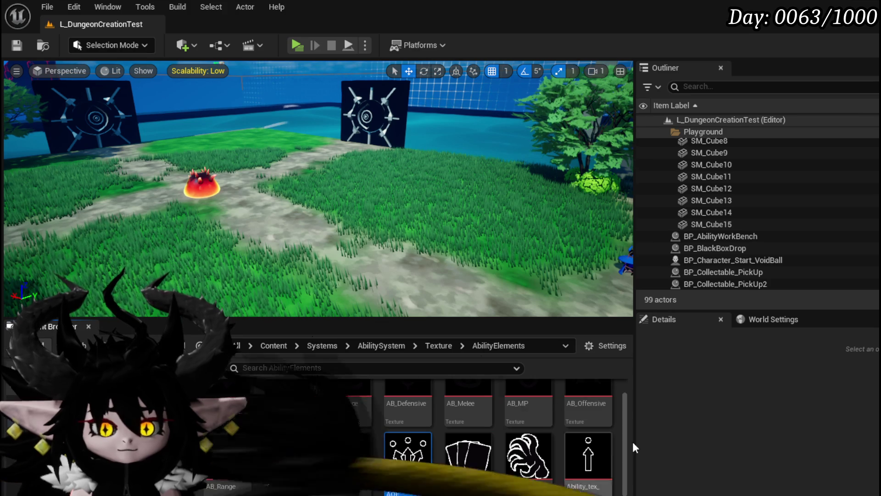
pyautogui.scroll(-5, 477, 467)
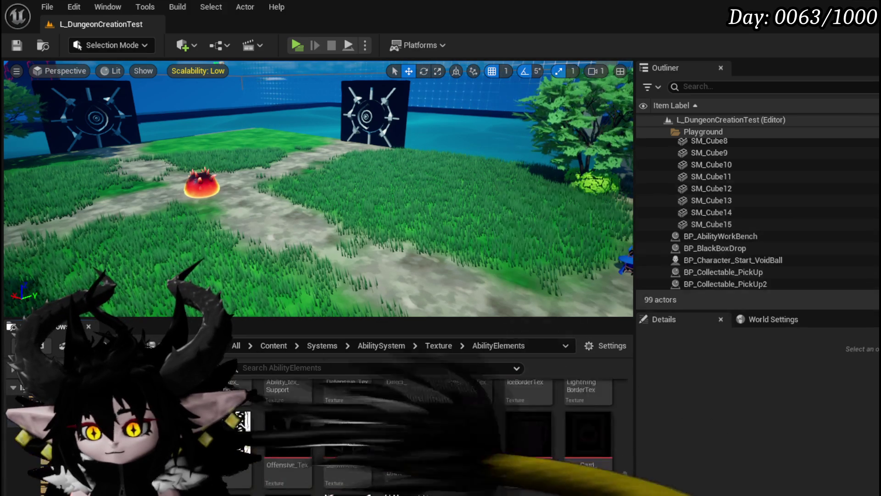
pyautogui.hotkey('ctrl', 'shift', 's')
pyautogui.click(673, 449)
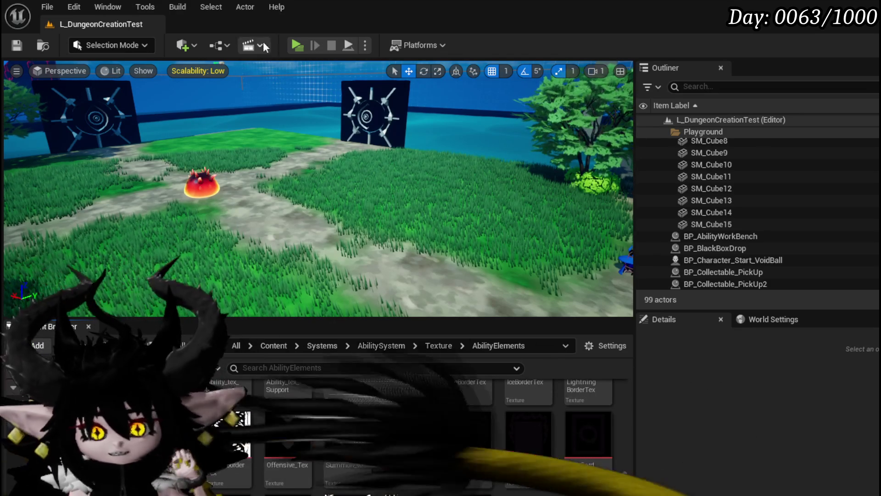
pyautogui.click(305, 45)
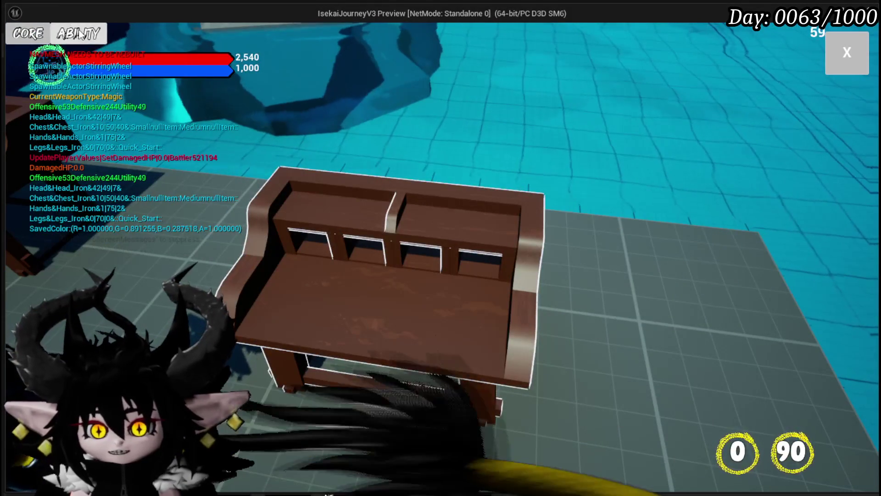
# Open the Main Attack card of the Status core in the core ability editor
pyautogui.click(28, 33)
pyautogui.click(89, 91)
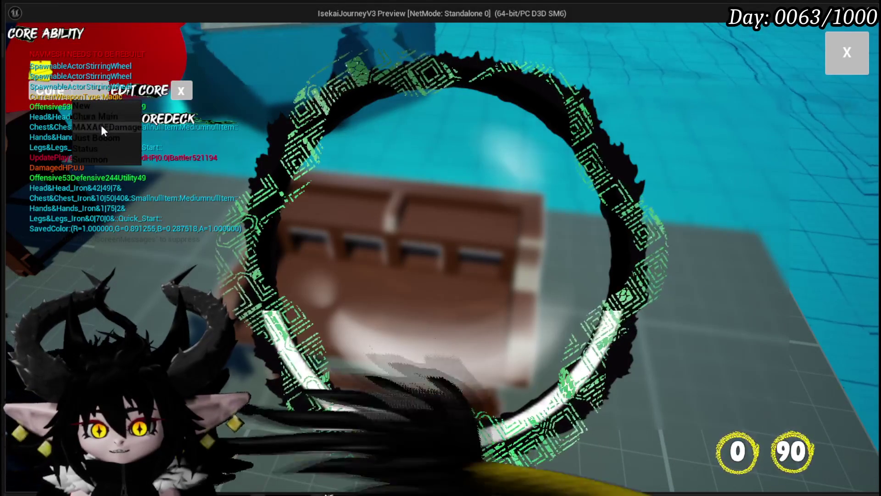
pyautogui.click(96, 148)
pyautogui.click(394, 196)
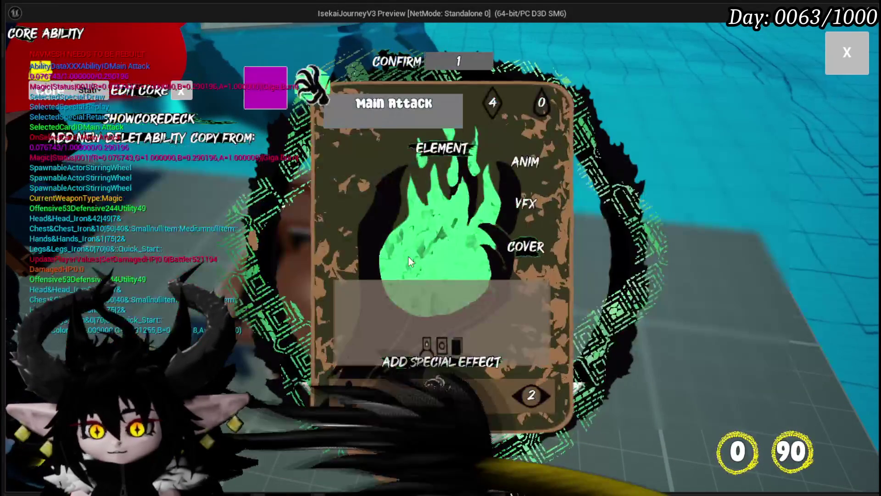
# Try the creature and cat-face covers, settle on the green eye icon, and close the editor
pyautogui.click(527, 254)
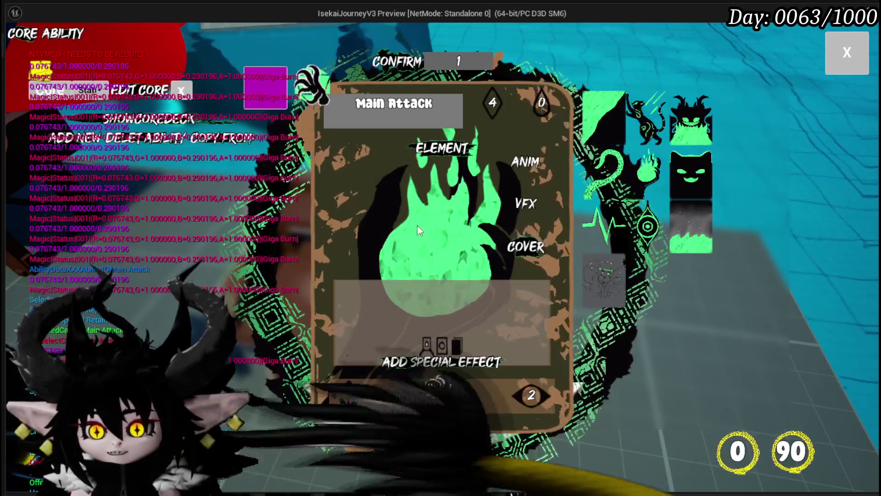
pyautogui.click(643, 117)
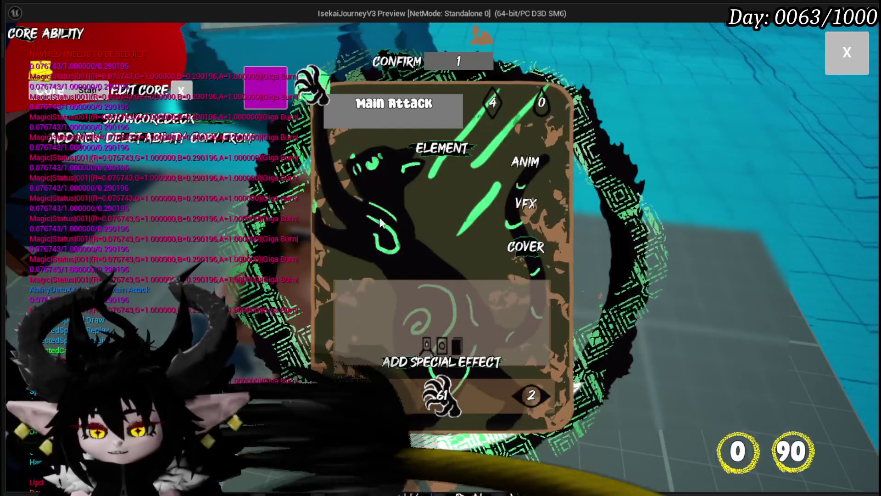
pyautogui.click(527, 250)
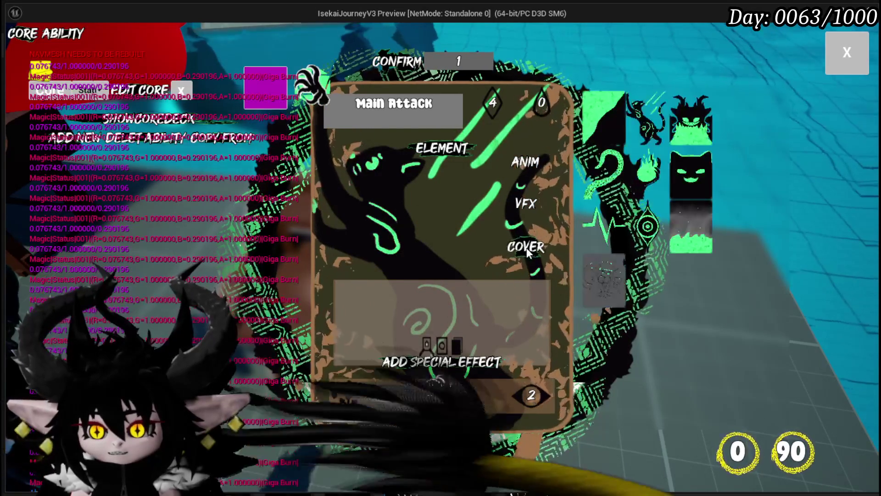
pyautogui.click(690, 181)
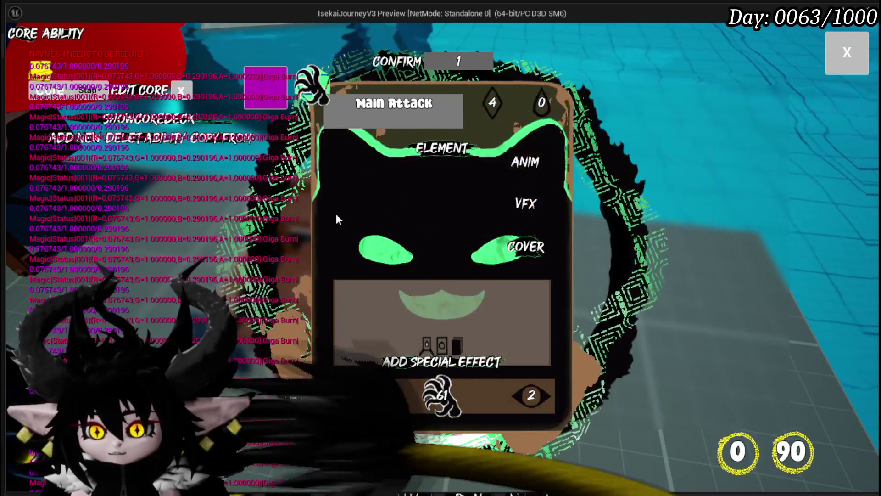
pyautogui.click(528, 252)
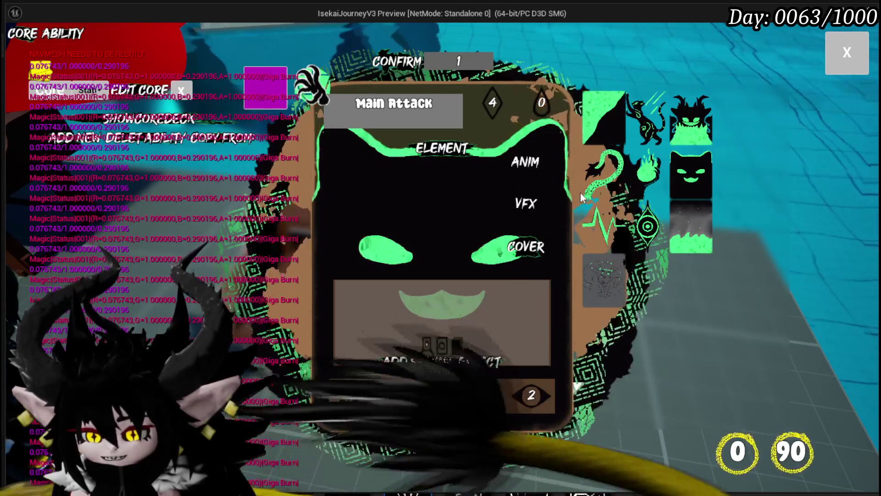
pyautogui.click(641, 225)
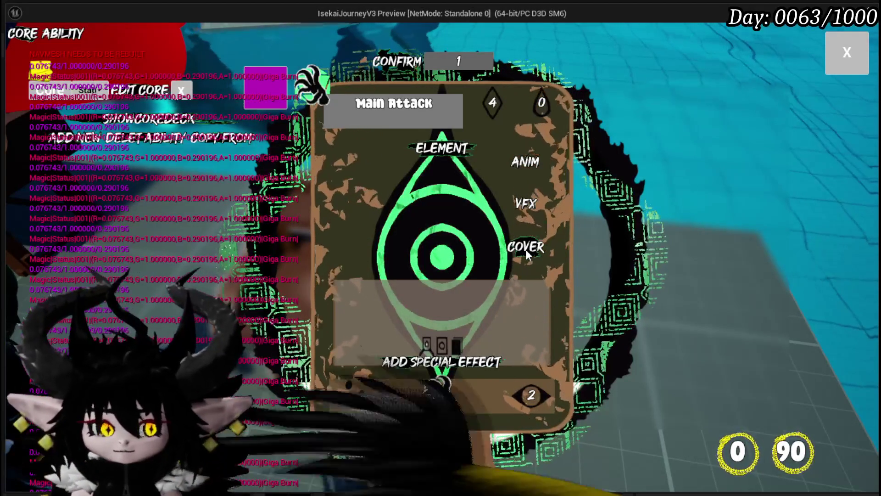
pyautogui.click(847, 53)
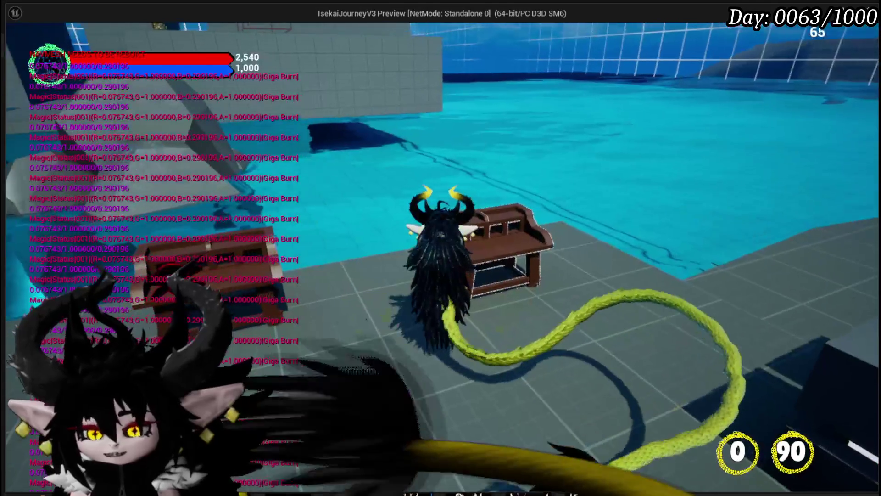
# Stop the game preview, save all assets, and search the ability data table for Bounce
pyautogui.press('Escape')
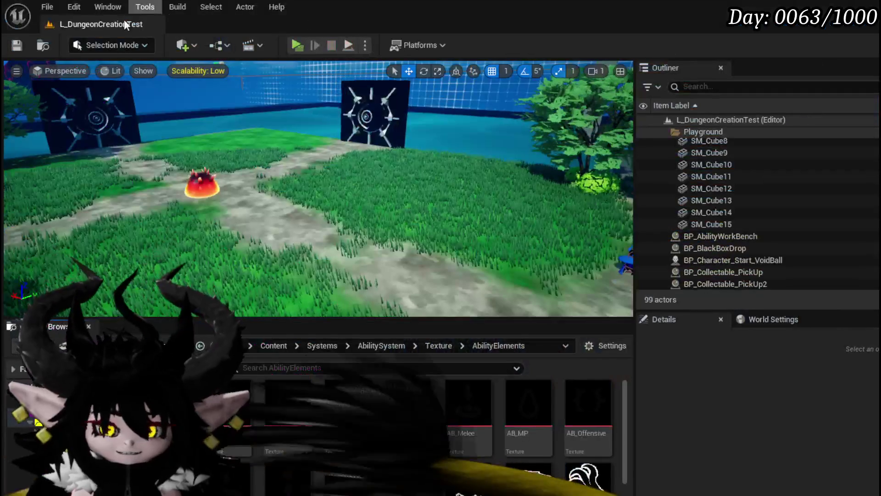
pyautogui.hotkey('ctrl', 's')
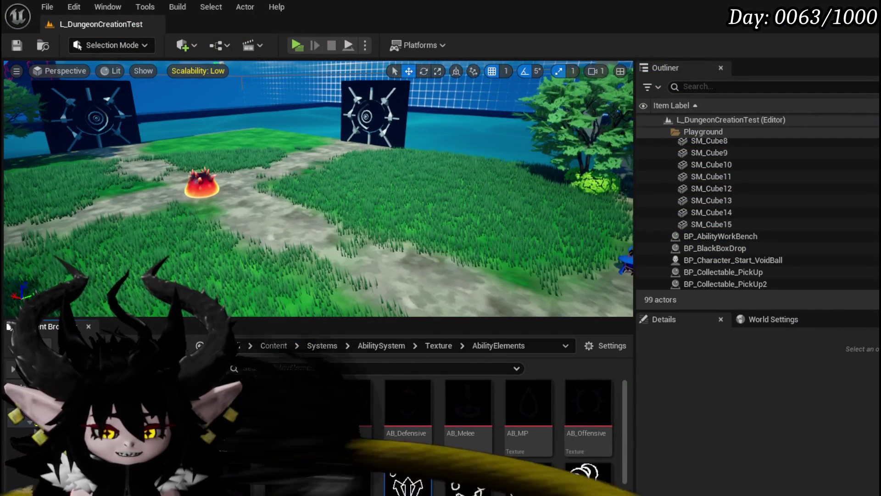
pyautogui.hotkey('alt', 'Tab')
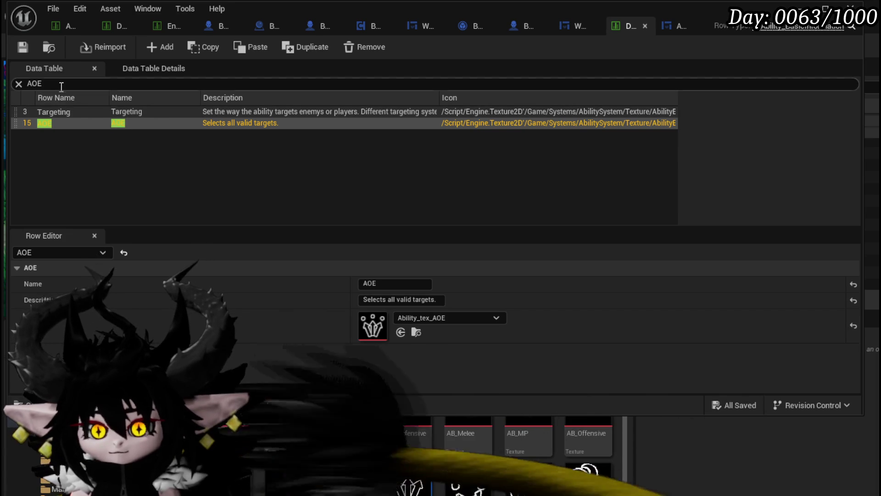
pyautogui.press('BackSpace')
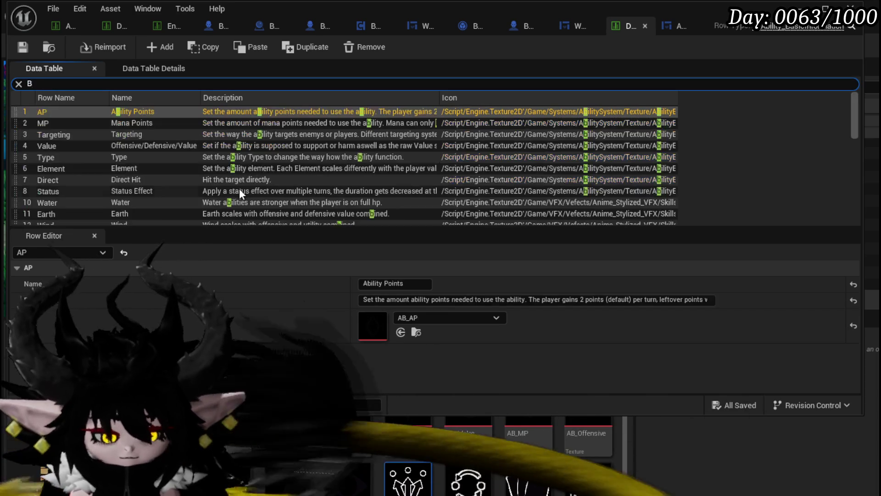
pyautogui.write('Bounce')
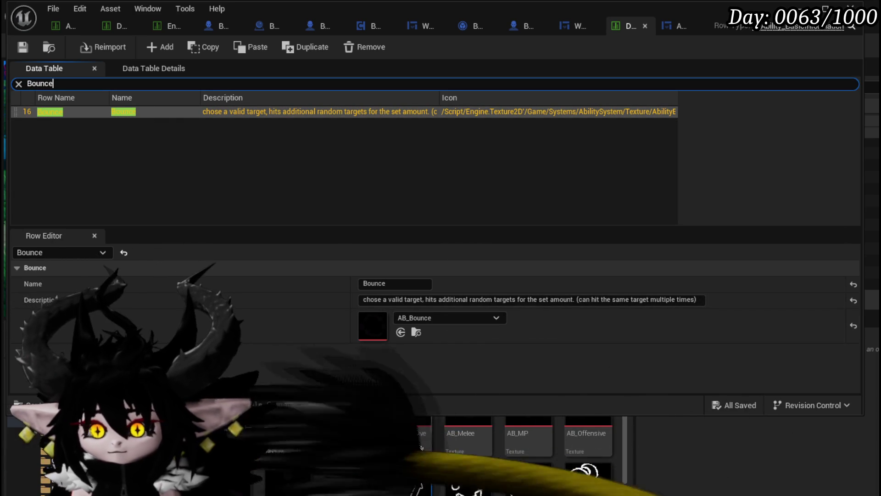
# Assign Ability_tex_Bounce as the Bounce row's icon, save the table, and open AbilityWorkBenchUI
pyautogui.moveTo(468, 477); pyautogui.dragTo(372, 326)
pyautogui.click(22, 46)
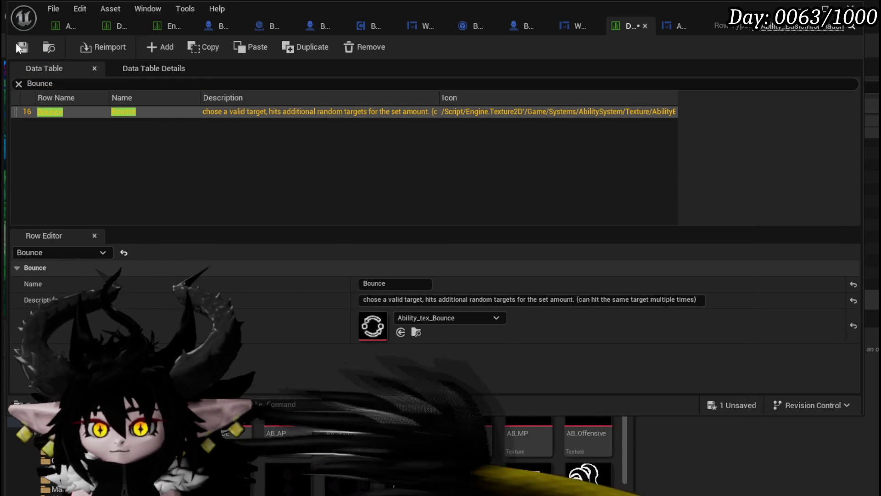
pyautogui.click(678, 29)
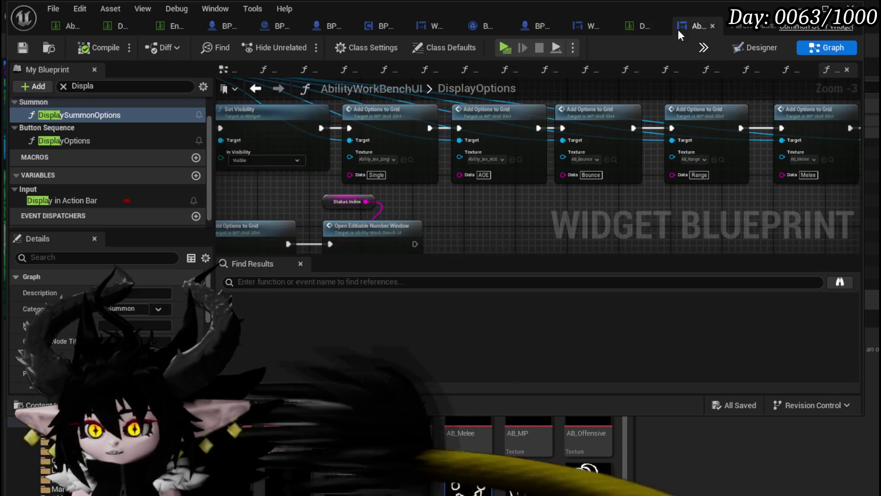
# Assign Ability_tex_Bounce to the Bounce node's texture pin and save the widget blueprint
pyautogui.moveTo(469, 477)
pyautogui.mouseDown()
pyautogui.moveTo(450, 198)
pyautogui.moveTo(527, 186)
pyautogui.moveTo(577, 158)
pyautogui.mouseUp()
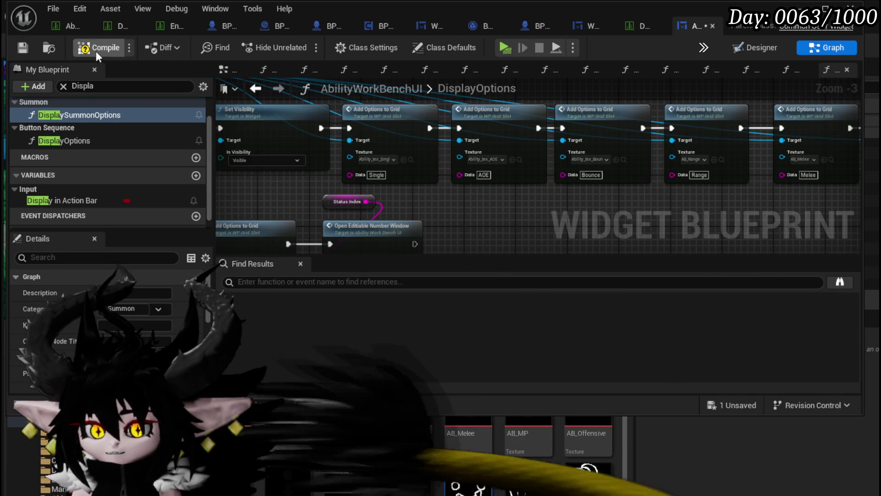
pyautogui.click(24, 48)
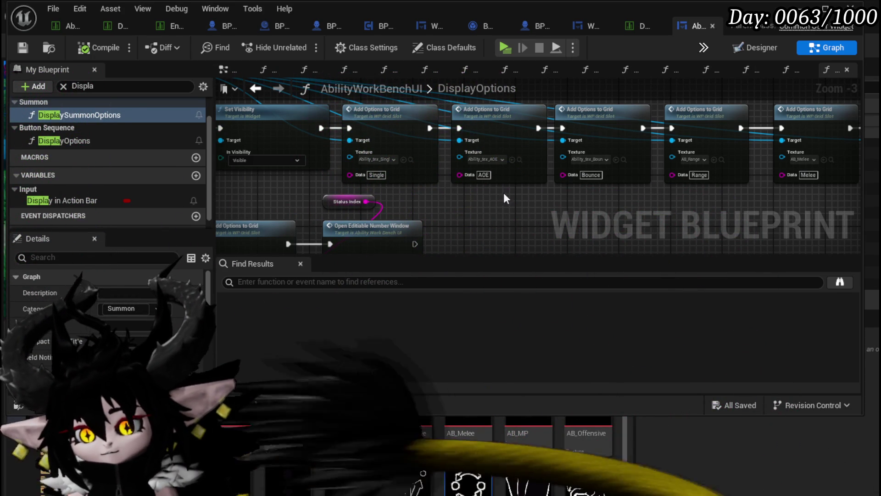
pyautogui.moveTo(614, 243); pyautogui.dragTo(490, 215)
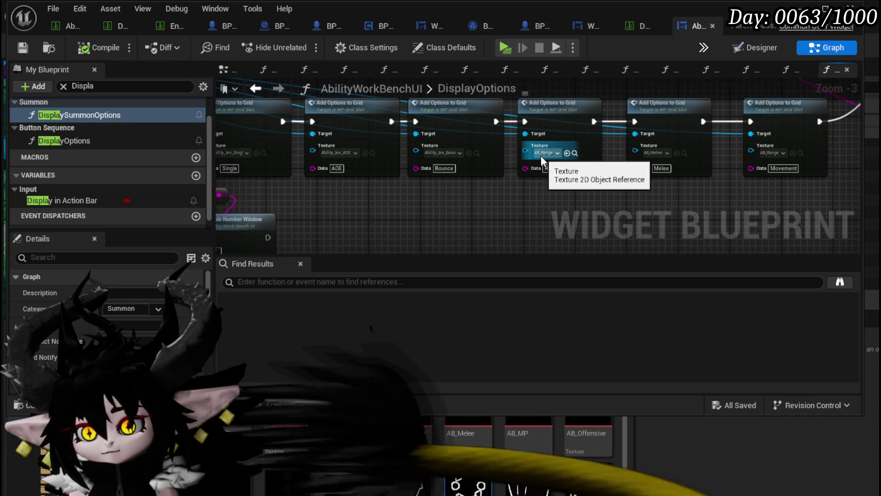
pyautogui.moveTo(560, 202); pyautogui.dragTo(547, 219)
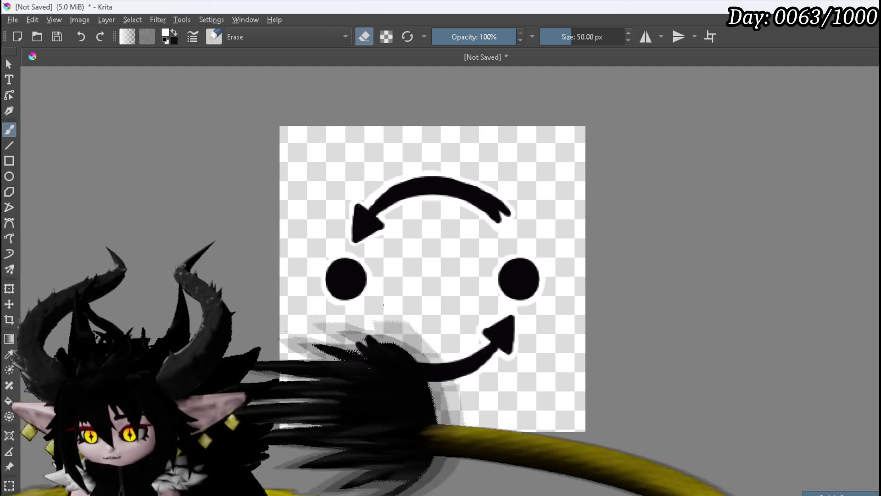
# Clear Krita's icon layer to transparency, then select Unreal's Range, Melee and Movement option nodes
pyautogui.press('e')
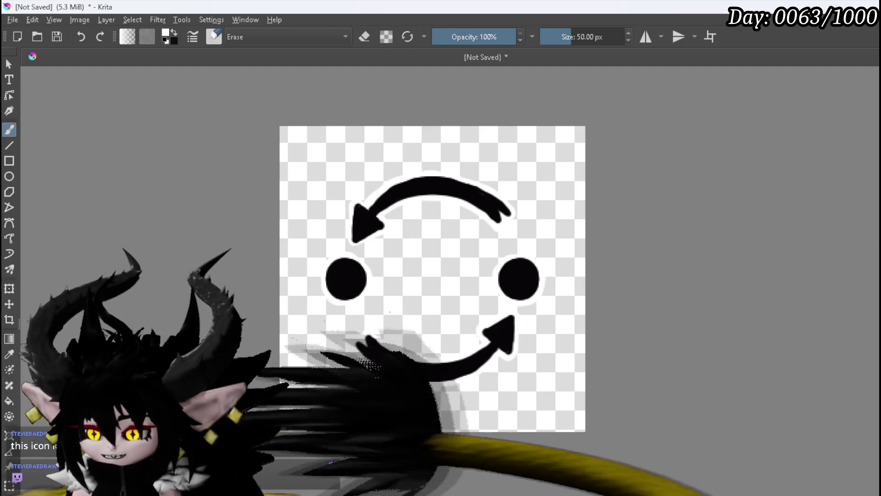
pyautogui.press('Delete')
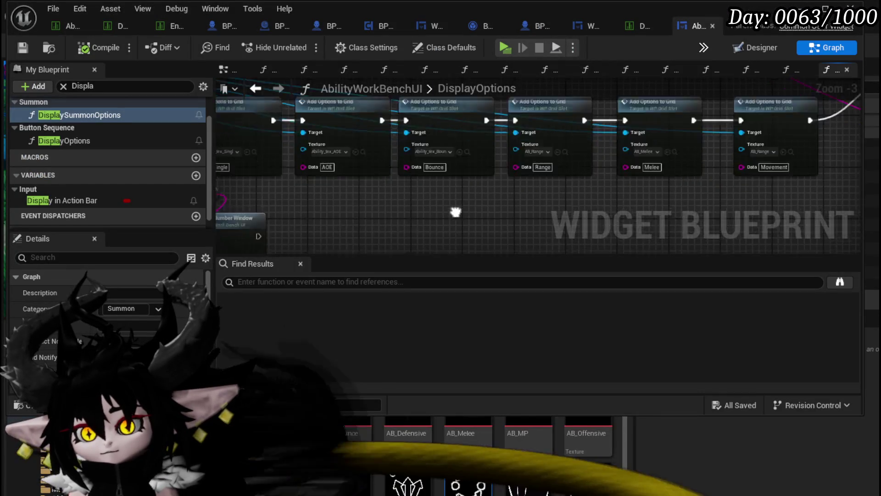
pyautogui.moveTo(454, 211)
pyautogui.mouseDown()
pyautogui.moveTo(565, 236)
pyautogui.moveTo(320, 213)
pyautogui.mouseUp()
pyautogui.moveTo(689, 99)
pyautogui.mouseDown()
pyautogui.moveTo(429, 201)
pyautogui.moveTo(440, 214)
pyautogui.mouseUp()
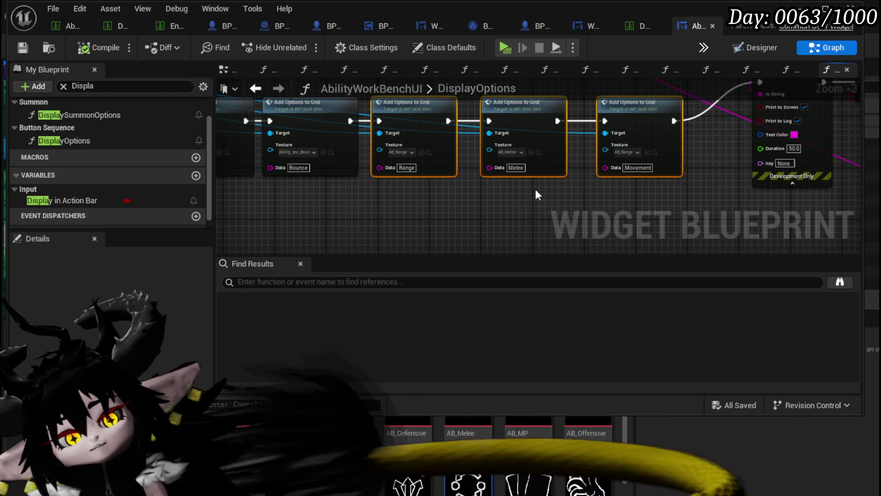
pyautogui.moveTo(395, 196); pyautogui.dragTo(622, 140)
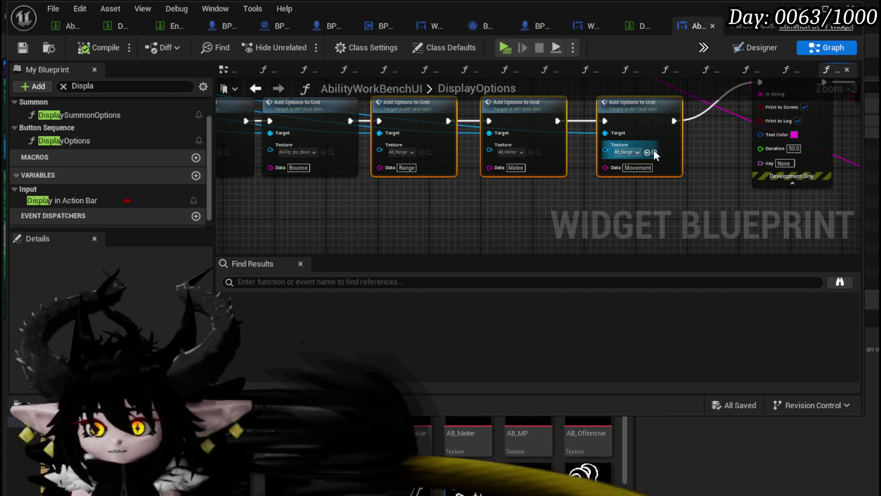
pyautogui.moveTo(455, 223); pyautogui.dragTo(698, 112)
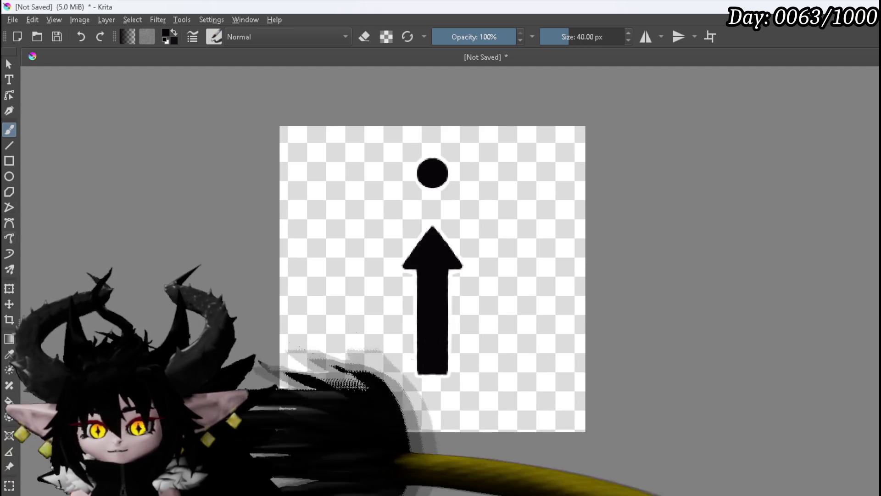
# Mirror the arrow and dot vertically so the arrow points down
pyautogui.click(9, 288)
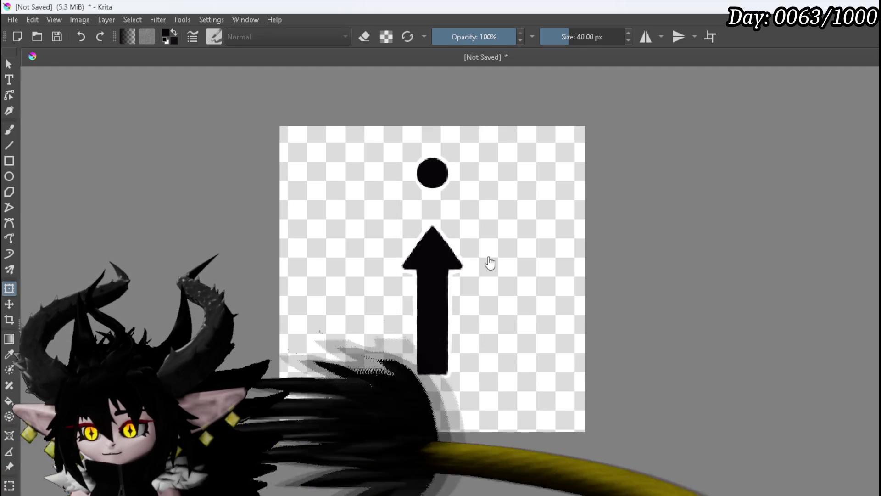
pyautogui.rightClick(438, 221)
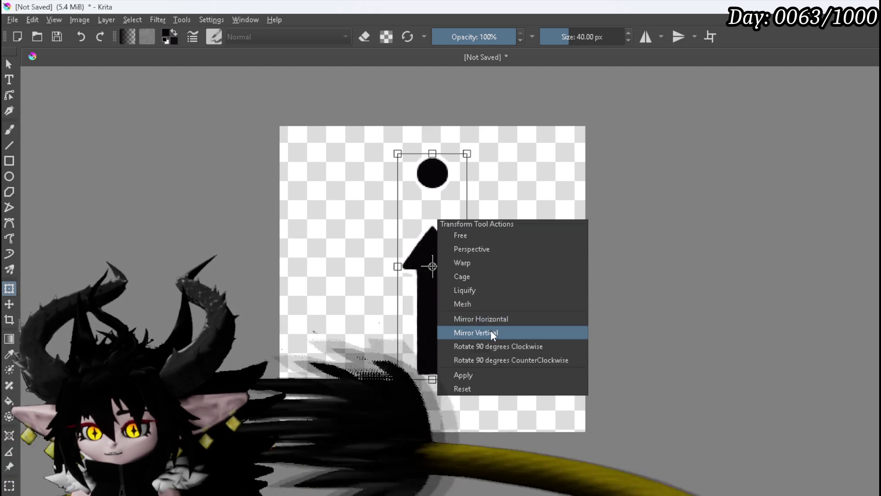
pyautogui.click(491, 331)
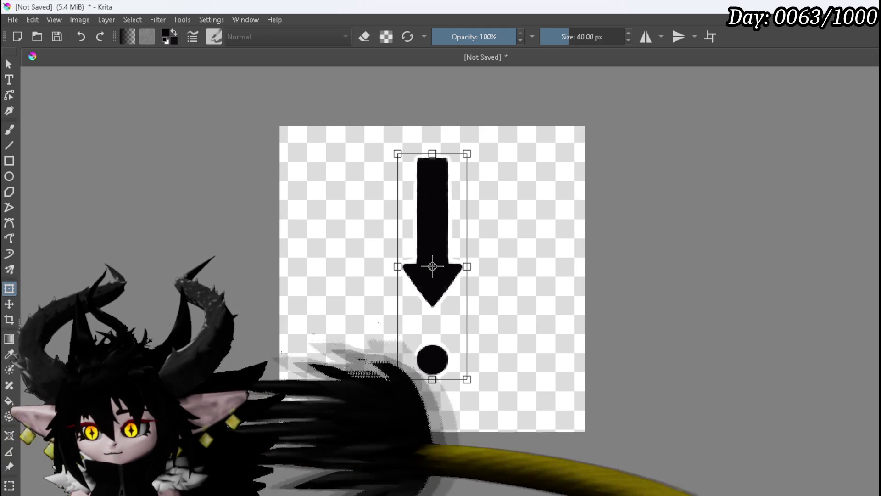
pyautogui.press('Return')
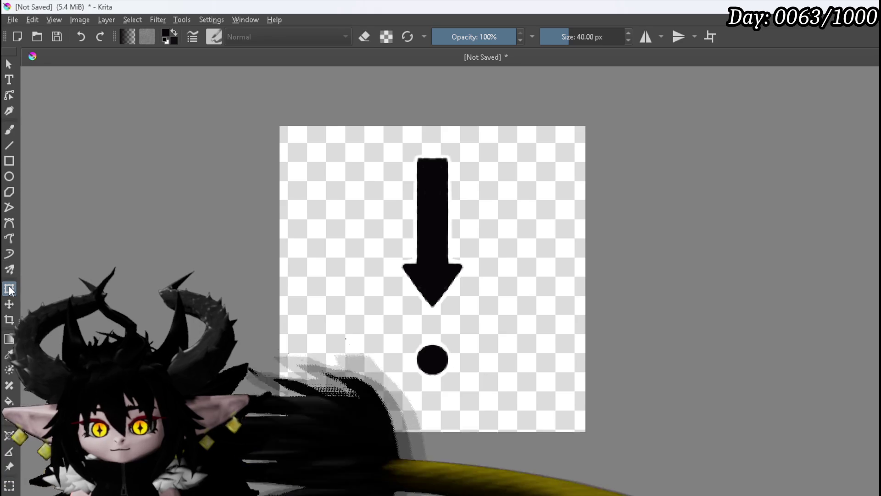
# Nudge the arrow two steps upward toward the canvas top
pyautogui.click(398, 235)
pyautogui.press('Up')
pyautogui.press('Up')
pyautogui.press('Up')
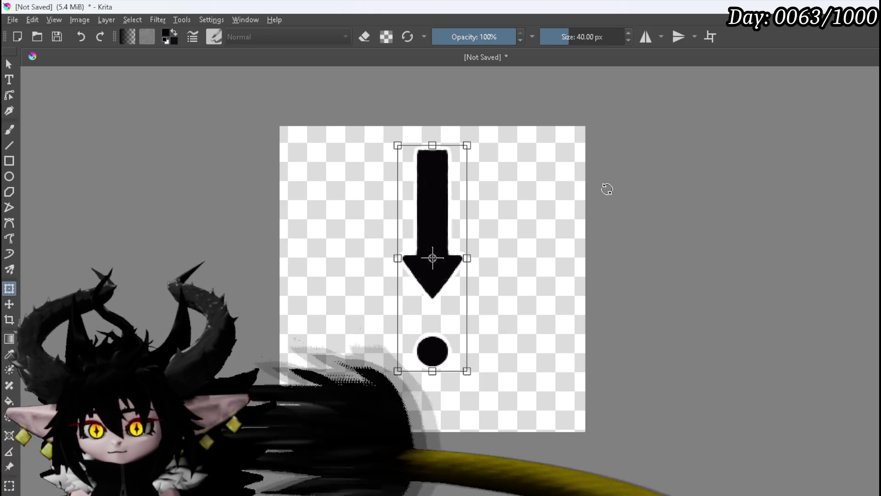
pyautogui.press('Up')
pyautogui.press('Up')
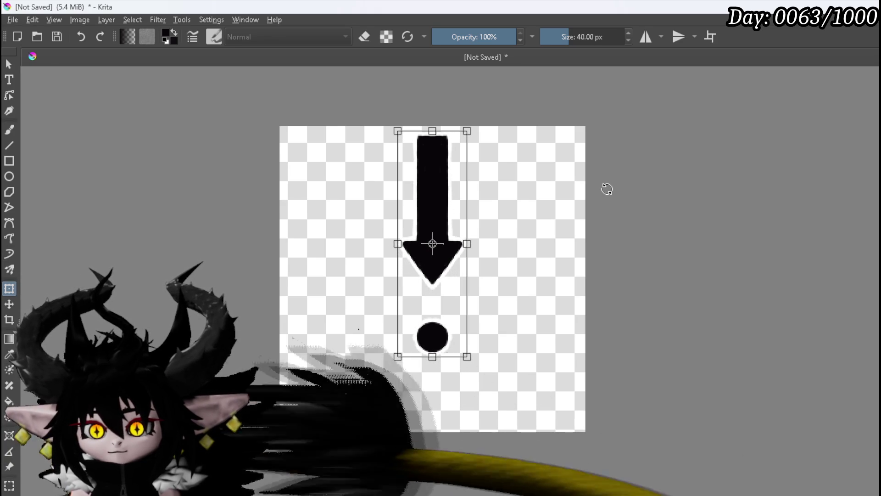
pyautogui.press('Return')
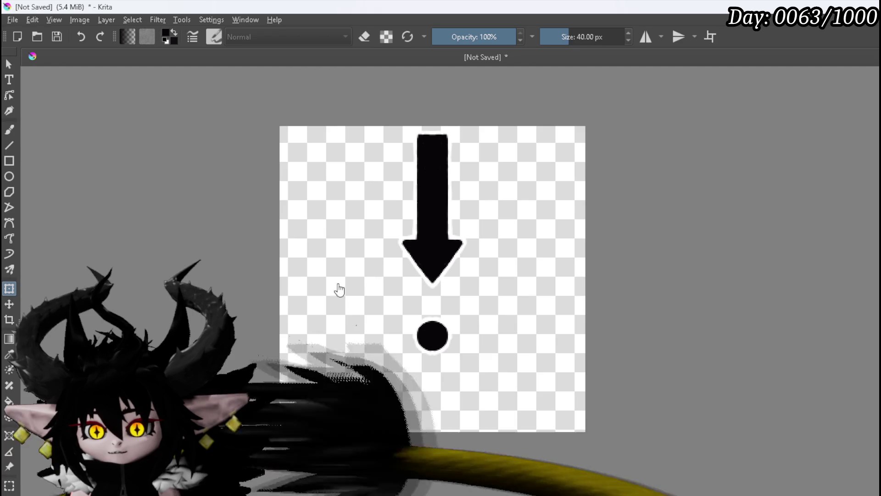
# With horizontal mirroring on, paint a thick eye-shaped loop around the dot
pyautogui.click(646, 37)
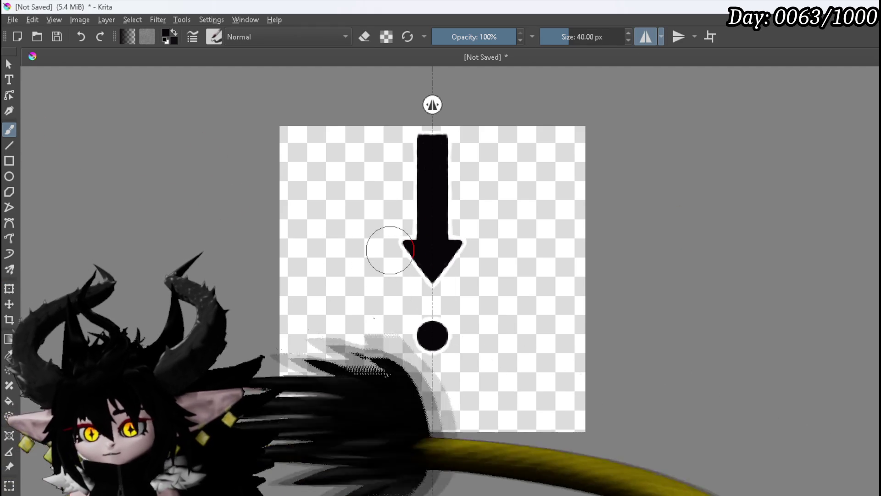
pyautogui.moveTo(404, 285)
pyautogui.mouseDown()
pyautogui.moveTo(338, 343)
pyautogui.moveTo(367, 373)
pyautogui.moveTo(415, 379)
pyautogui.moveTo(342, 362)
pyautogui.moveTo(336, 342)
pyautogui.mouseUp()
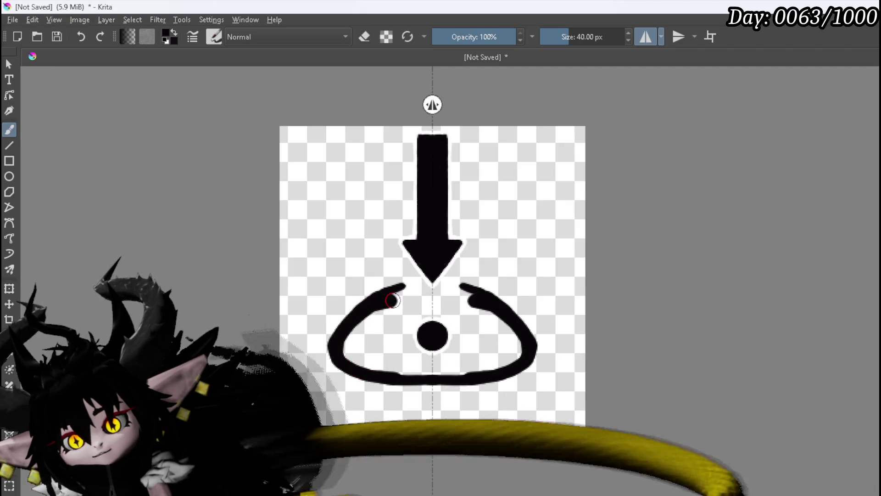
pyautogui.moveTo(421, 301); pyautogui.dragTo(360, 313)
pyautogui.moveTo(329, 349)
pyautogui.mouseDown()
pyautogui.moveTo(353, 370)
pyautogui.moveTo(426, 377)
pyautogui.mouseUp()
pyautogui.moveTo(352, 371)
pyautogui.mouseDown()
pyautogui.moveTo(334, 360)
pyautogui.moveTo(329, 335)
pyautogui.moveTo(368, 309)
pyautogui.moveTo(428, 305)
pyautogui.mouseUp()
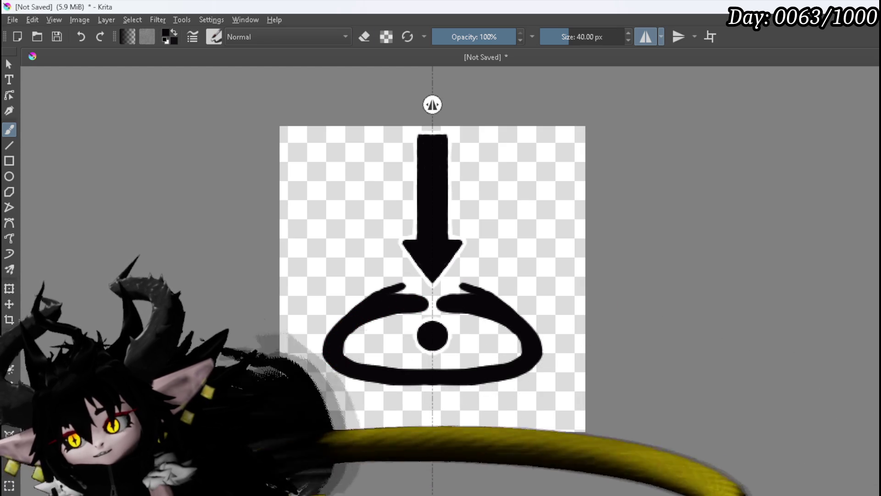
# Erase the loop's pointed arm tips into rounded ends
pyautogui.press('e')
pyautogui.moveTo(376, 284)
pyautogui.mouseDown()
pyautogui.moveTo(401, 286)
pyautogui.moveTo(333, 309)
pyautogui.mouseUp()
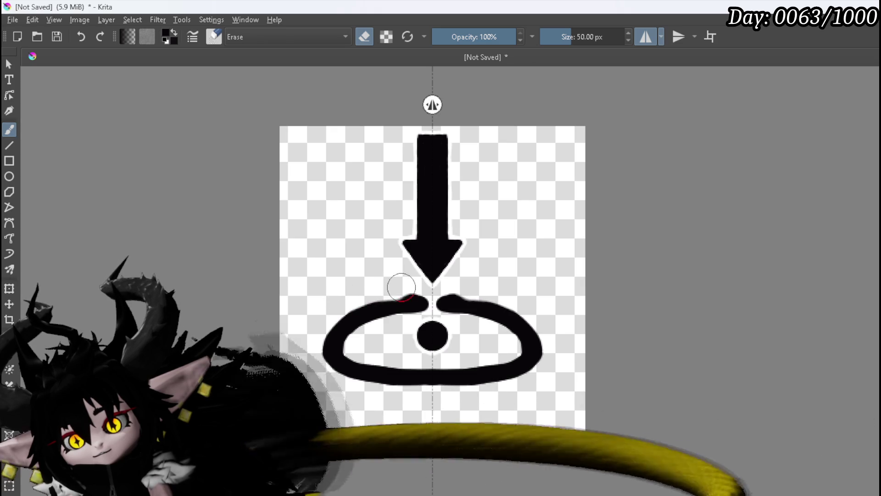
pyautogui.moveTo(410, 297)
pyautogui.mouseDown()
pyautogui.moveTo(418, 290)
pyautogui.moveTo(403, 294)
pyautogui.mouseUp()
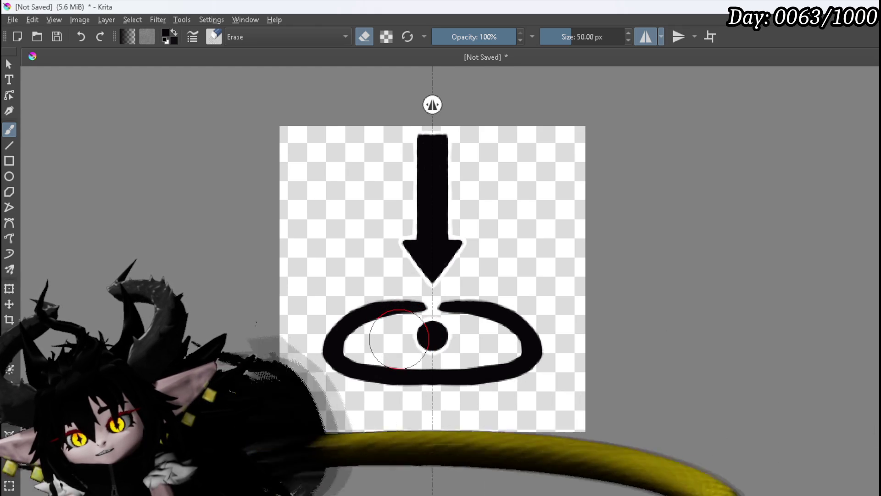
pyautogui.scroll(-2, 405, 311)
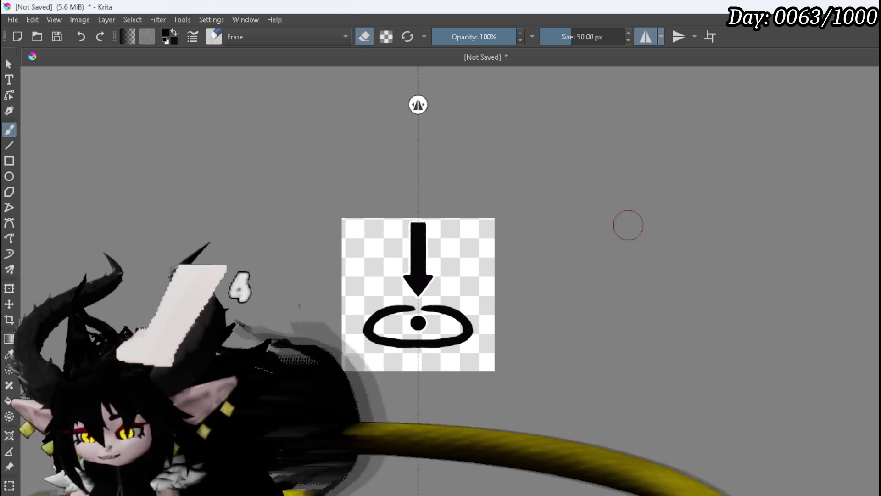
# Outline the loop's arm tips, top, sides and bottom bar in white
pyautogui.press('e')
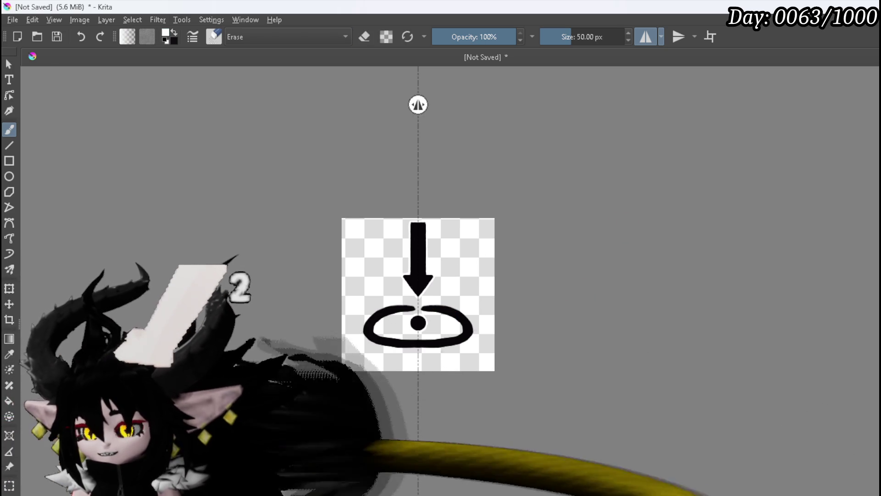
pyautogui.press('/')
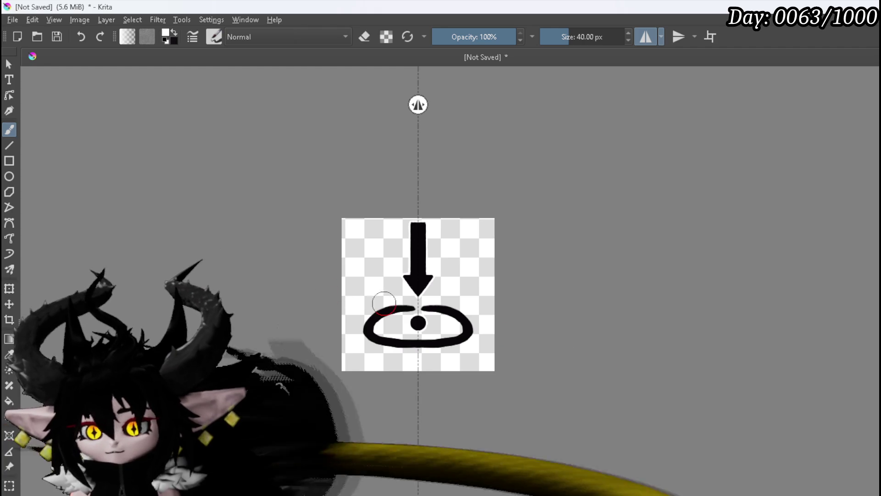
pyautogui.scroll(5, 366, 315)
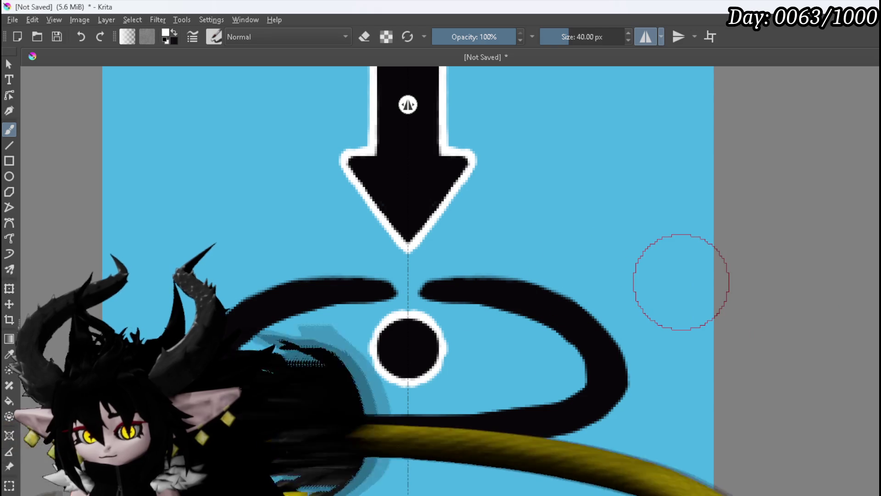
pyautogui.moveTo(390, 288); pyautogui.dragTo(300, 306)
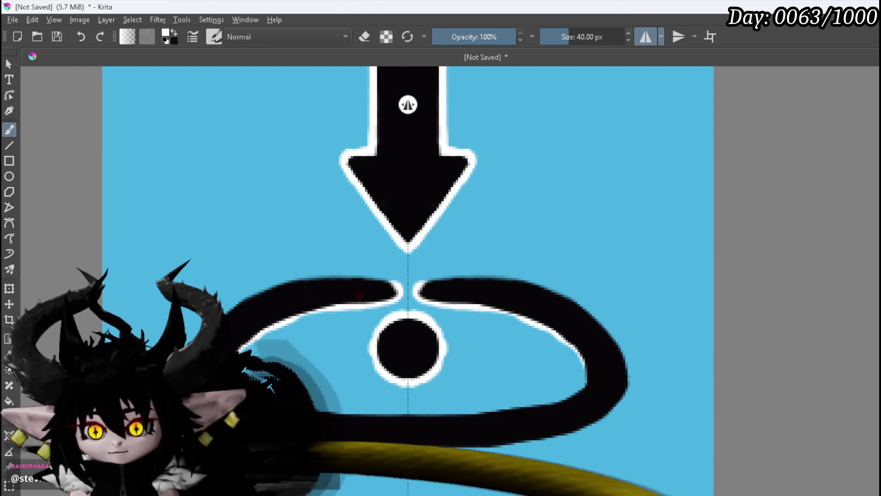
pyautogui.moveTo(372, 281)
pyautogui.mouseDown()
pyautogui.moveTo(264, 287)
pyautogui.moveTo(243, 304)
pyautogui.mouseUp()
pyautogui.moveTo(194, 336)
pyautogui.mouseDown()
pyautogui.moveTo(179, 374)
pyautogui.moveTo(183, 396)
pyautogui.moveTo(237, 435)
pyautogui.moveTo(411, 446)
pyautogui.mouseUp()
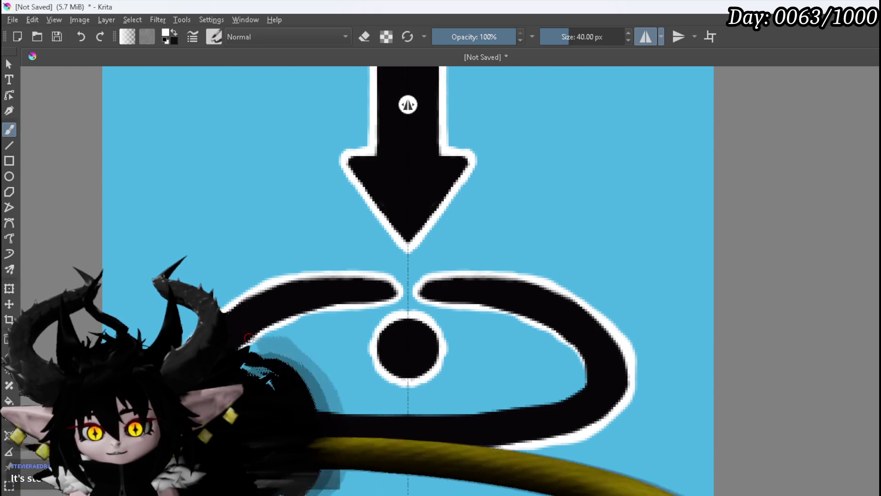
pyautogui.moveTo(253, 401); pyautogui.dragTo(390, 412)
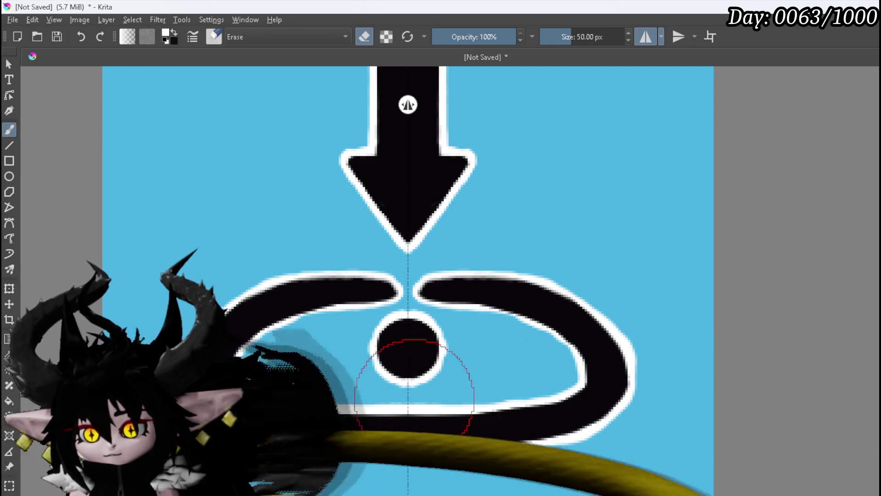
# Hide the blue background so the arrow-and-loop icon shows on transparency
pyautogui.scroll(-5, 398, 403)
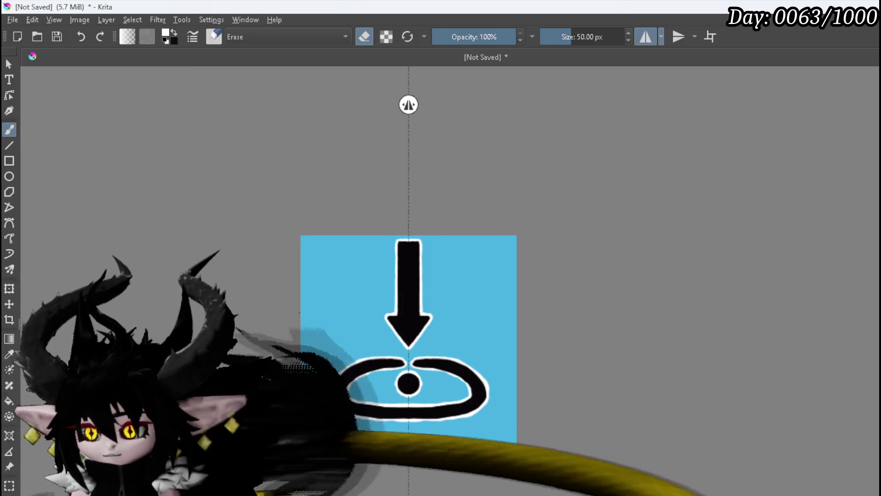
pyautogui.hotkey('ctrl', 'z')
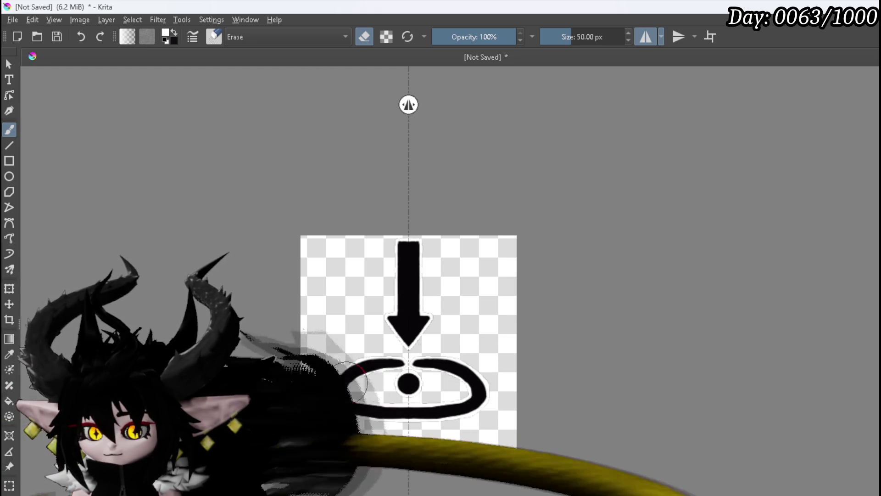
# Erase the centre dot completely from the icon
pyautogui.scroll(5, 404, 384)
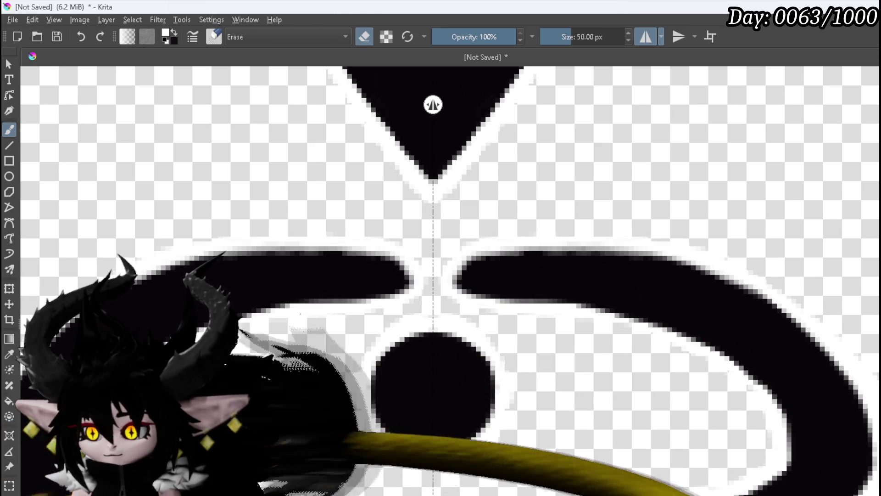
pyautogui.moveTo(404, 362); pyautogui.dragTo(377, 362)
pyautogui.moveTo(462, 364)
pyautogui.mouseDown()
pyautogui.moveTo(453, 364)
pyautogui.moveTo(474, 340)
pyautogui.mouseUp()
pyautogui.moveTo(364, 407); pyautogui.dragTo(423, 418)
pyautogui.moveTo(404, 455); pyautogui.dragTo(469, 388)
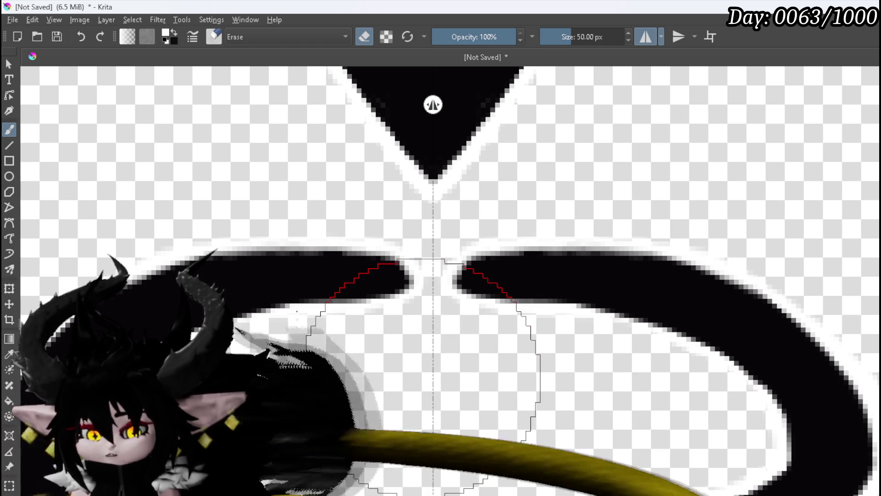
pyautogui.scroll(-5, 447, 207)
pyautogui.moveTo(472, 233); pyautogui.dragTo(486, 334)
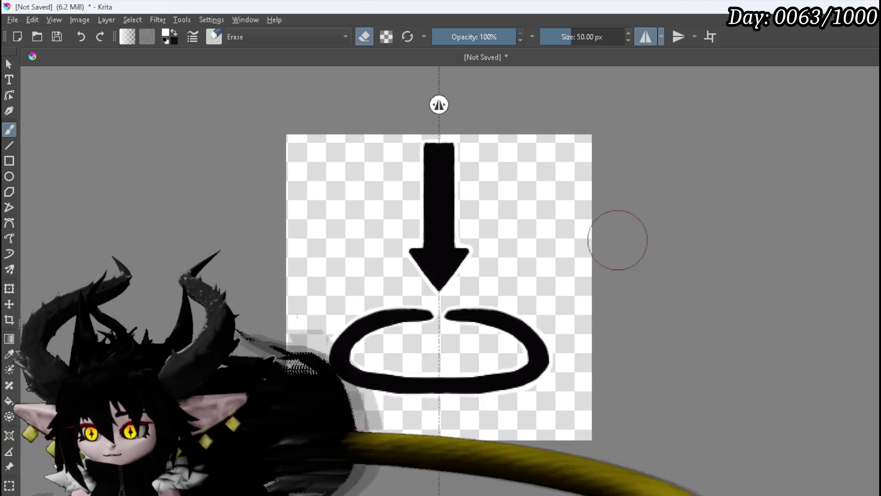
# Export the dotless icon as a PNG with the default options
pyautogui.click(17, 20)
pyautogui.click(37, 134)
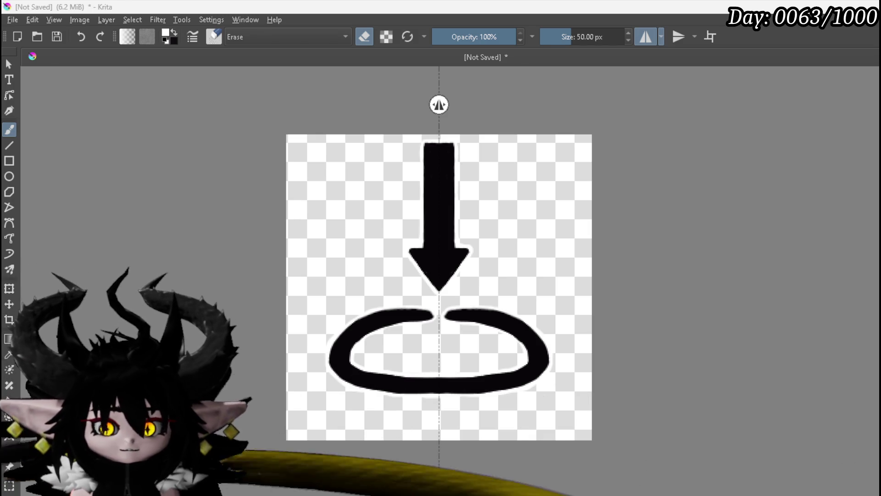
pyautogui.press('Return')
pyautogui.click(630, 405)
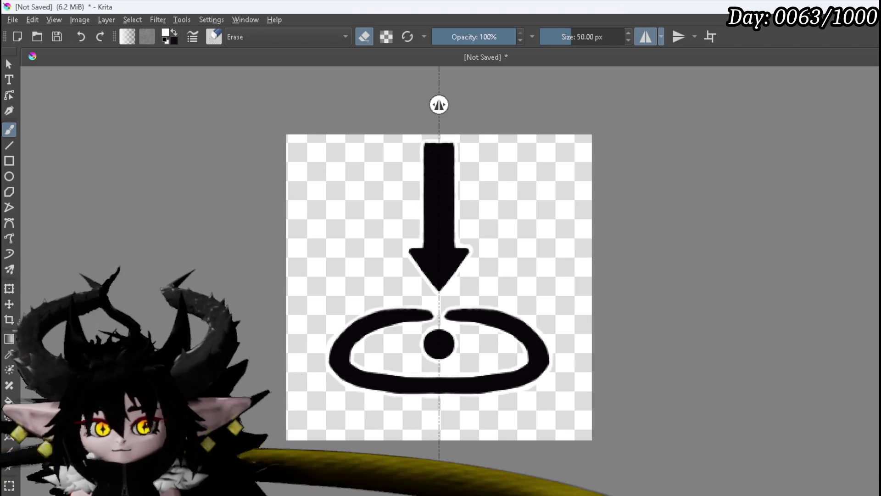
pyautogui.click(12, 20)
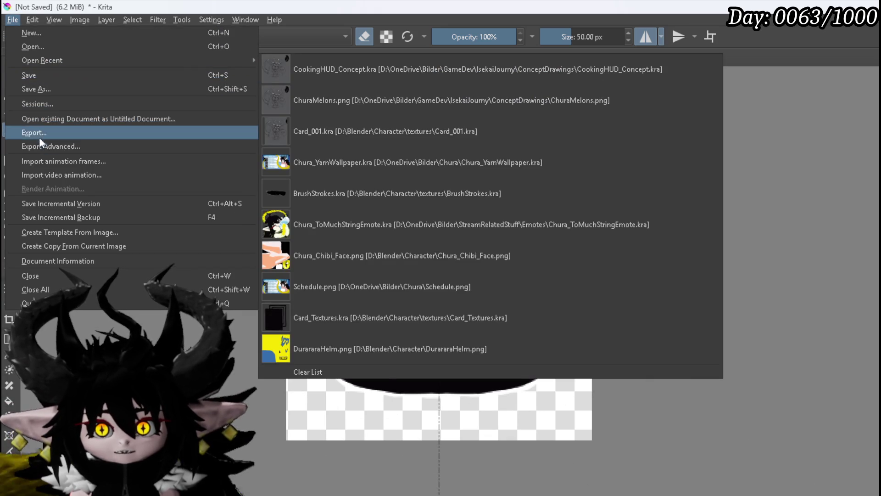
pyautogui.click(39, 137)
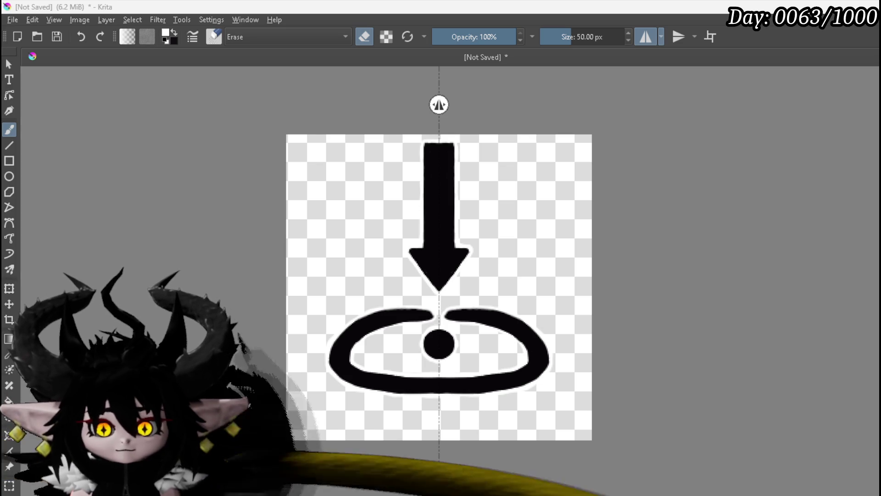
pyautogui.press('Return')
pyautogui.click(666, 410)
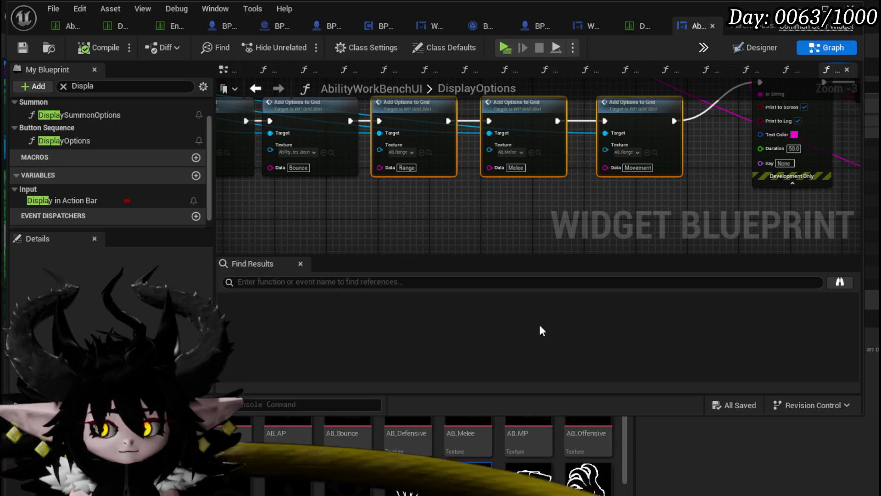
# Save the updated Ability_tex_Melee and Ability_tex_Bounce textures in Unreal
pyautogui.scroll(-2, 476, 464)
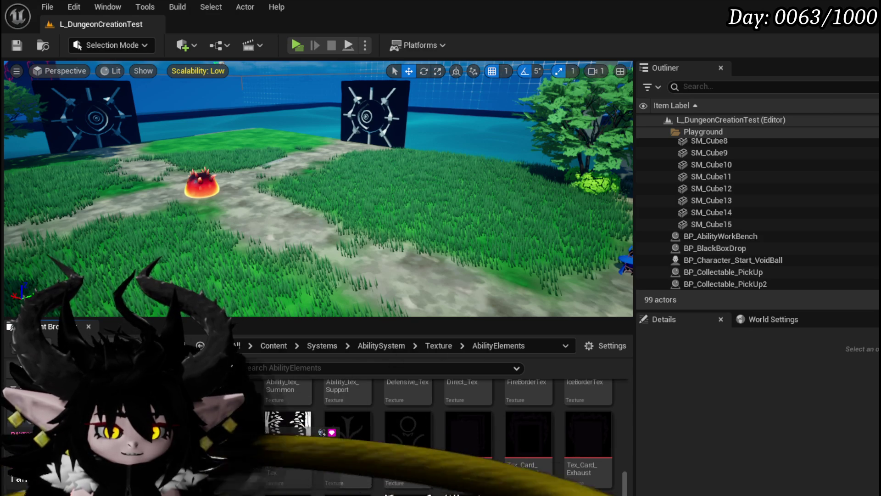
pyautogui.scroll(10, 427, 431)
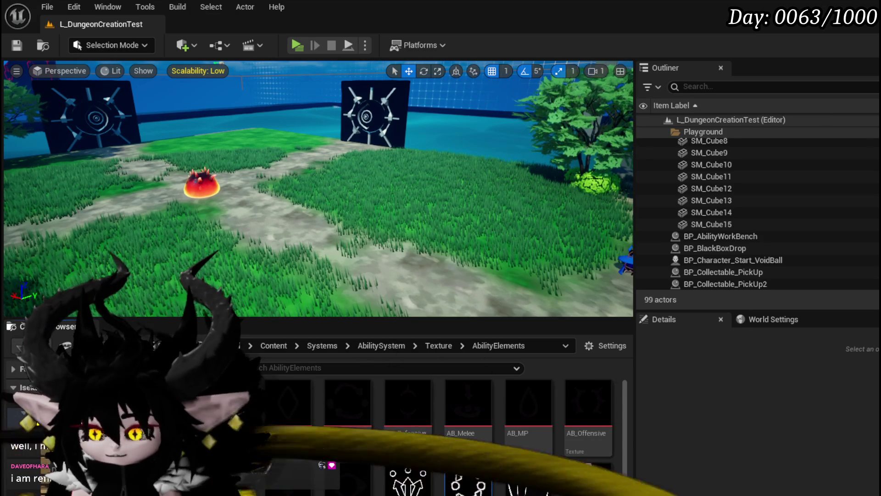
pyautogui.scroll(-1, 496, 473)
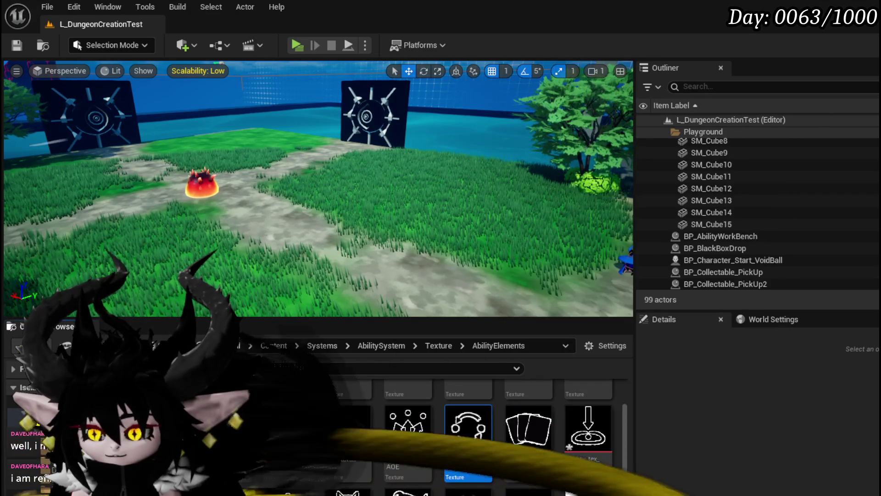
pyautogui.hotkey('ctrl', 'shift', 's')
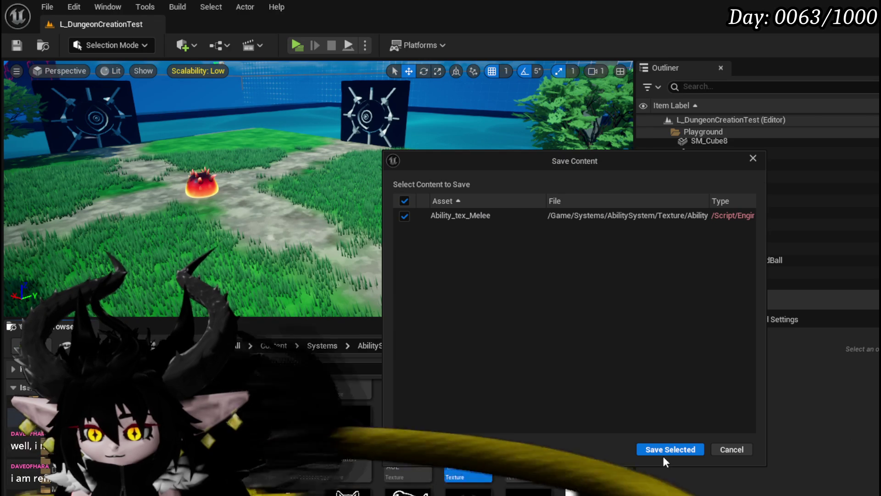
pyautogui.click(668, 448)
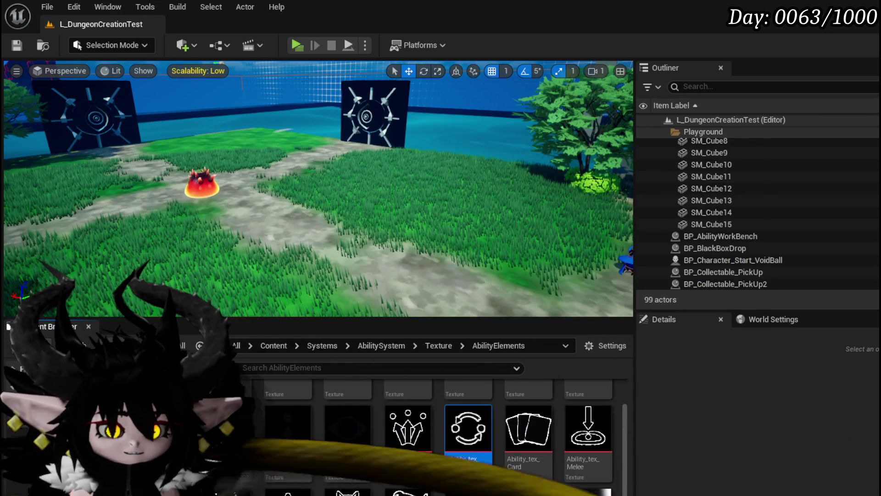
pyautogui.hotkey('ctrl', 'shift', 's')
pyautogui.click(668, 448)
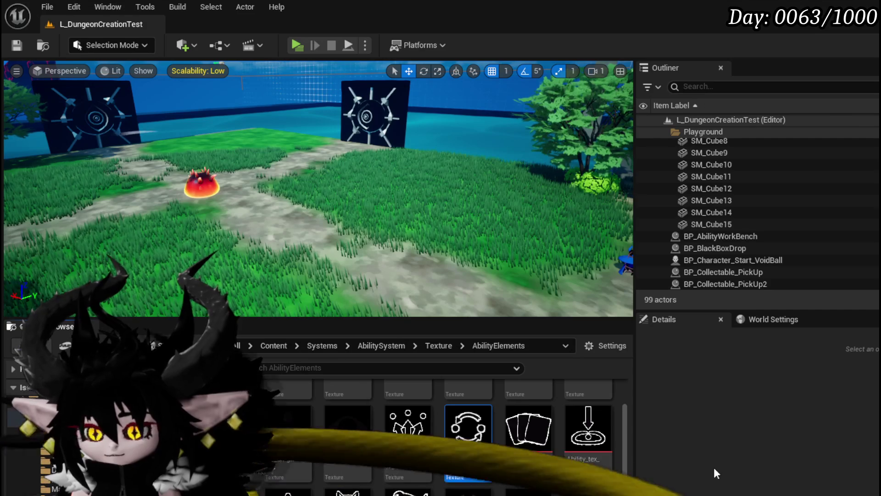
pyautogui.scroll(-2, 587, 437)
pyautogui.scroll(2, 602, 434)
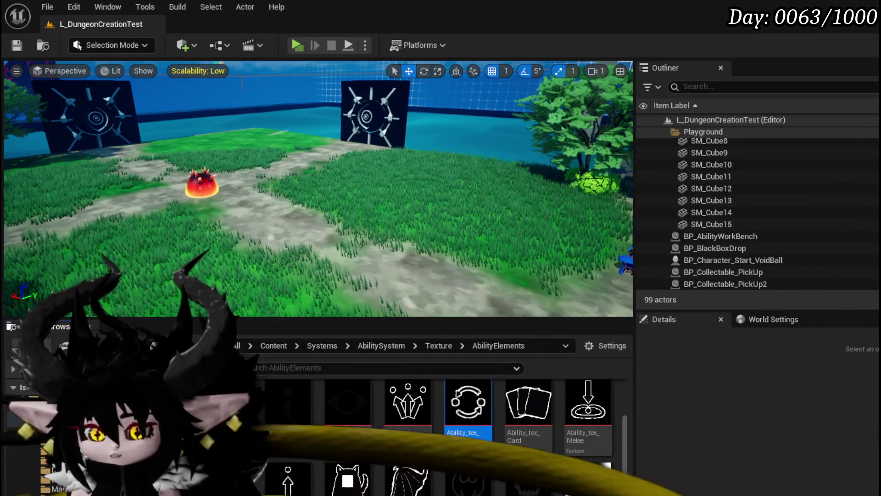
pyautogui.hotkey('alt', 'Tab')
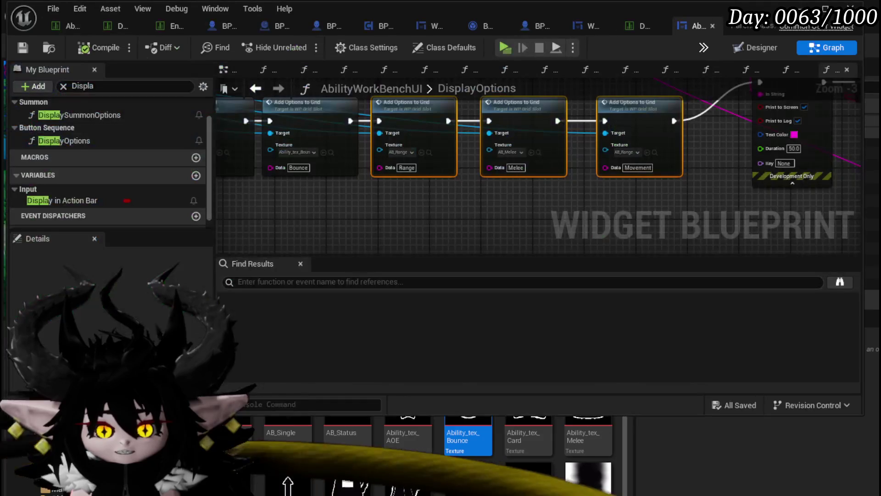
# Set the Melee and Range nodes to Ability_tex_Melee and Ability_tex_Range, then compile and save
pyautogui.moveTo(588, 440); pyautogui.dragTo(505, 152)
pyautogui.scroll(-3, 593, 455)
pyautogui.moveTo(666, 455)
pyautogui.mouseDown()
pyautogui.moveTo(453, 175)
pyautogui.moveTo(402, 152)
pyautogui.mouseUp()
pyautogui.click(84, 48)
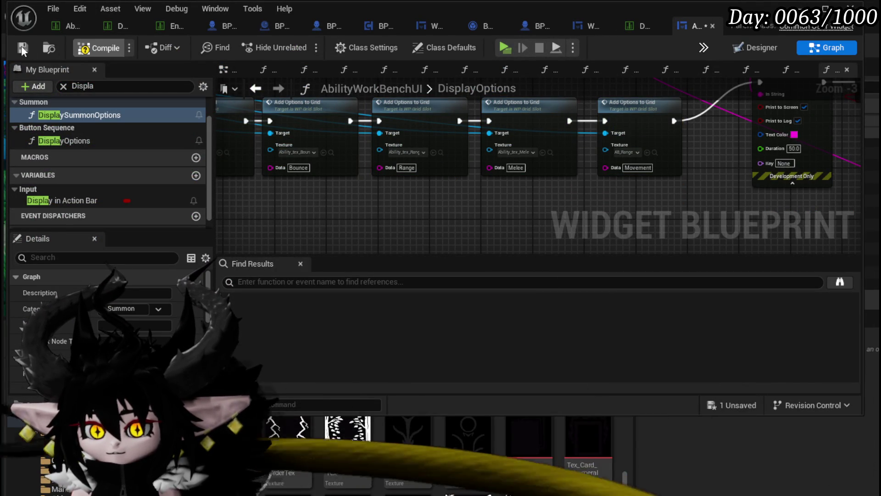
pyautogui.click(23, 48)
# In the data table, set the Melee row's icon to Ability_tex_Melee and save
pyautogui.click(630, 27)
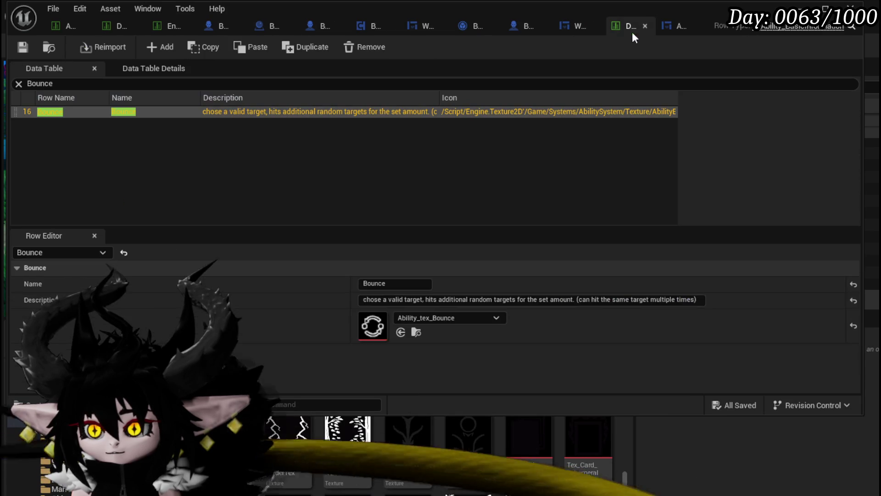
pyautogui.click(76, 83)
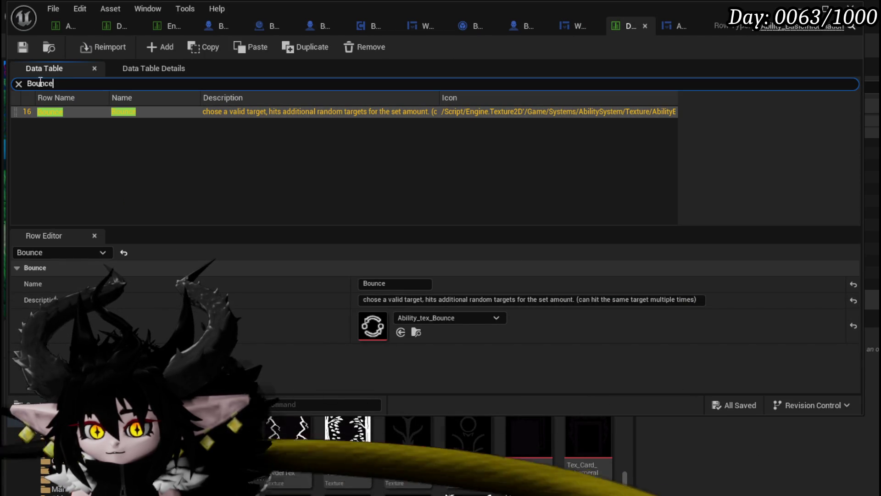
pyautogui.write('Melee')
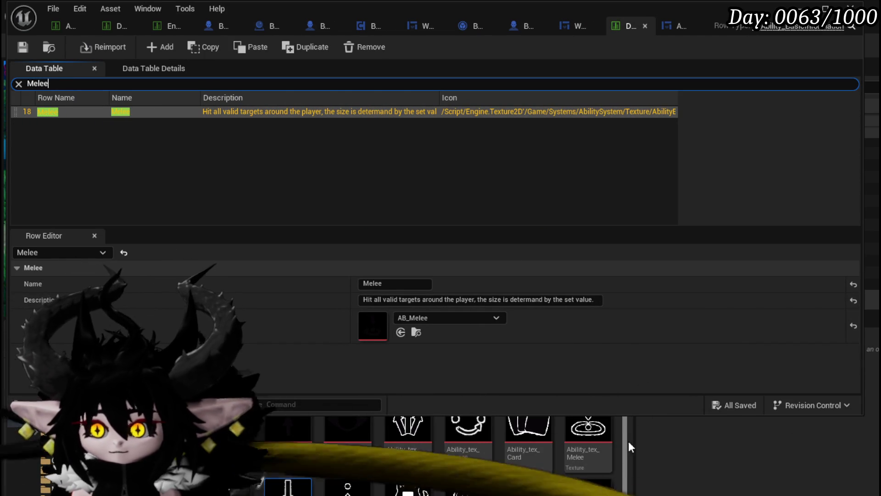
pyautogui.moveTo(589, 429)
pyautogui.mouseDown()
pyautogui.moveTo(400, 328)
pyautogui.moveTo(414, 321)
pyautogui.mouseUp()
pyautogui.click(24, 48)
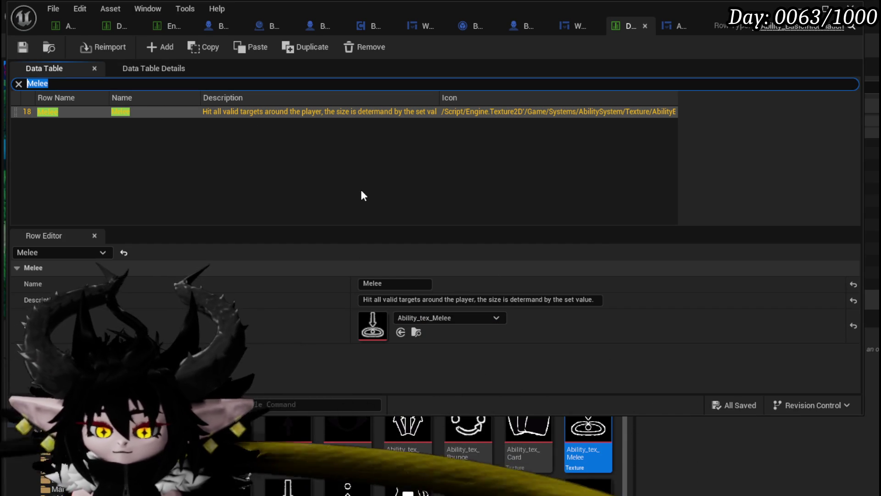
# Set the Range row's icon to Ability_tex_Range, save and close the table
pyautogui.write('Range')
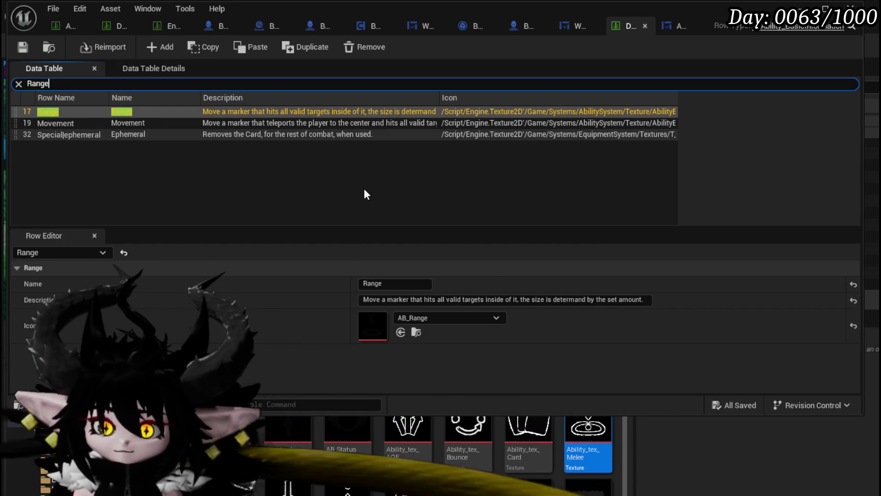
pyautogui.scroll(-2, 539, 440)
pyautogui.scroll(-1, 539, 441)
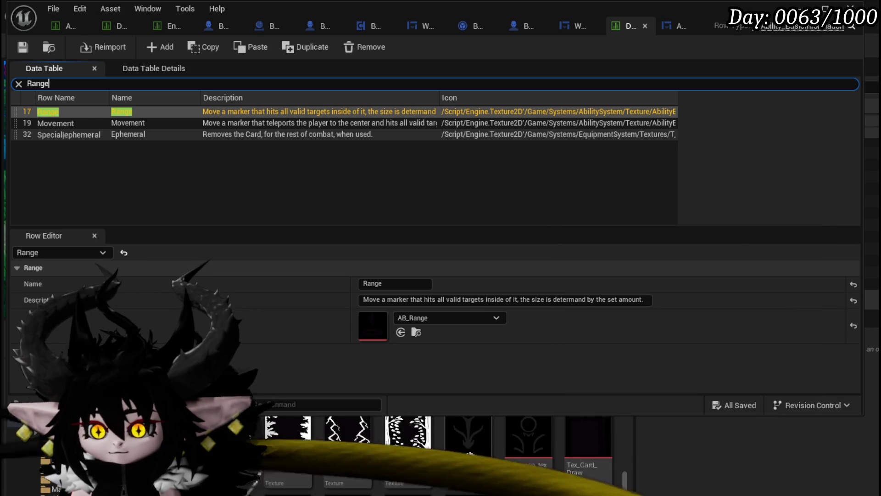
pyautogui.scroll(-2, 588, 450)
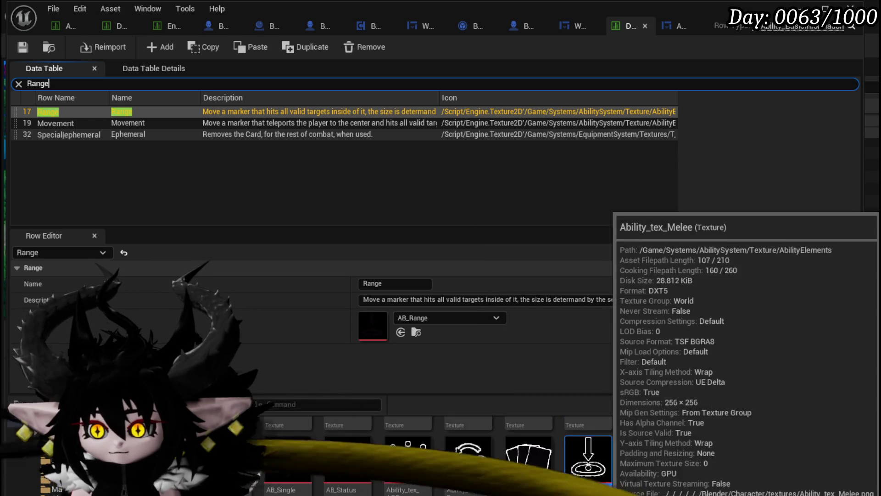
pyautogui.moveTo(589, 459); pyautogui.dragTo(400, 324)
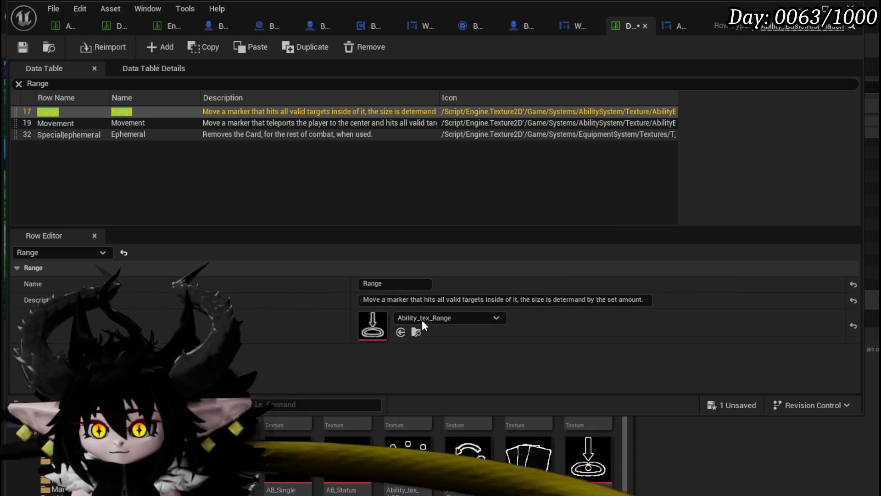
pyautogui.click(15, 49)
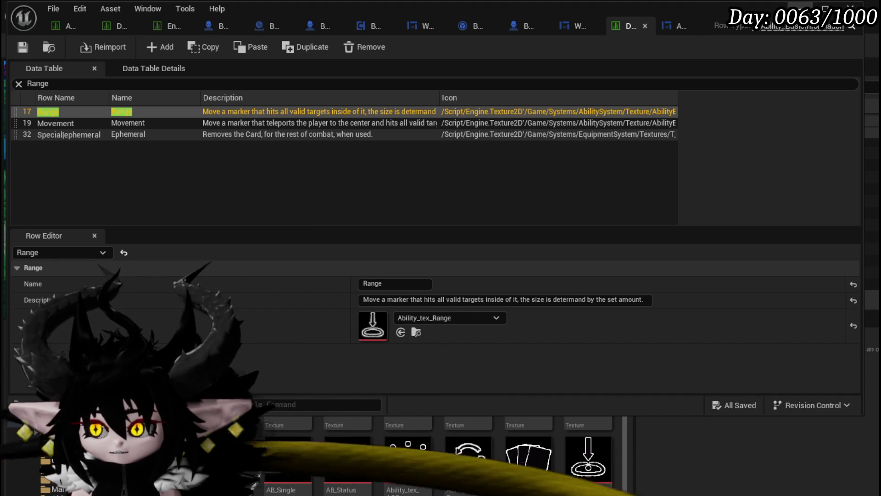
pyautogui.click(852, 6)
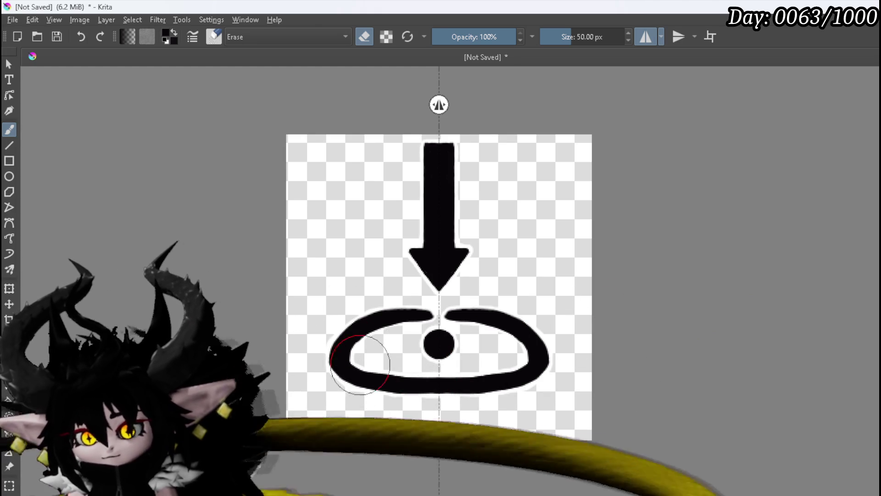
# Erase gaps in the ring's lower corners and paint mirrored short dashes on each side
pyautogui.moveTo(358, 373)
pyautogui.mouseDown()
pyautogui.moveTo(333, 384)
pyautogui.moveTo(372, 388)
pyautogui.moveTo(393, 364)
pyautogui.moveTo(324, 367)
pyautogui.mouseUp()
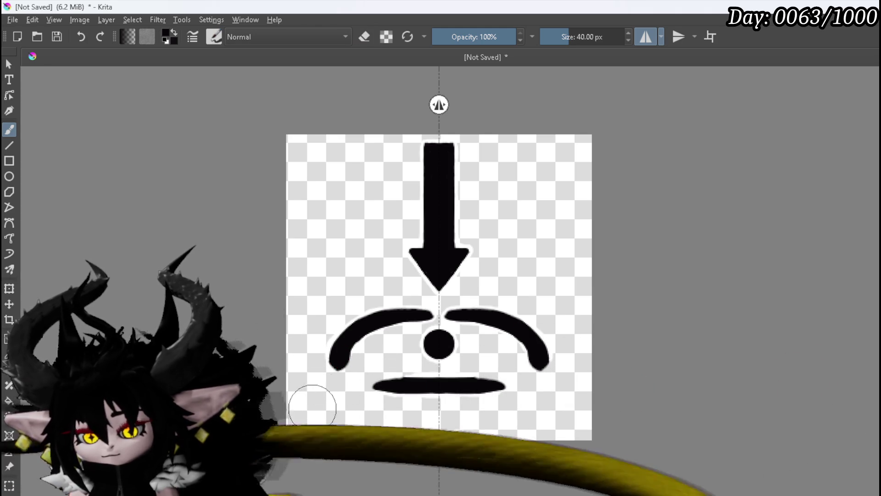
pyautogui.moveTo(318, 405); pyautogui.dragTo(322, 403)
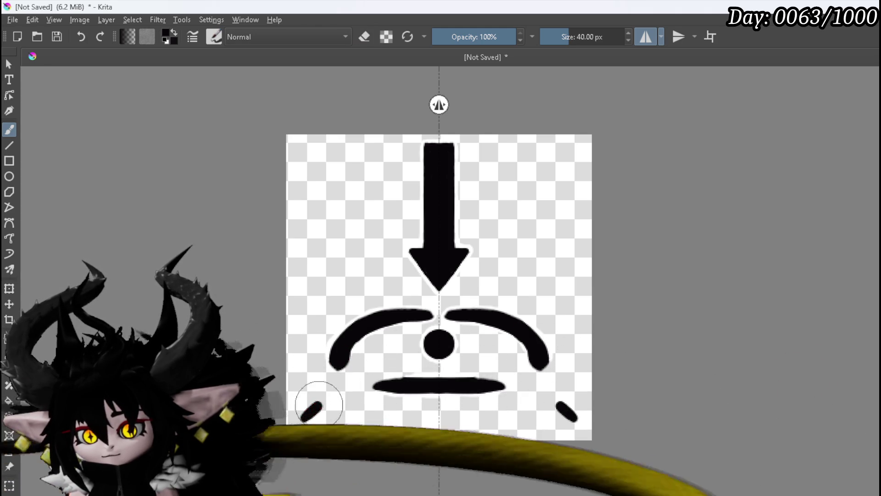
pyautogui.moveTo(375, 367); pyautogui.dragTo(385, 362)
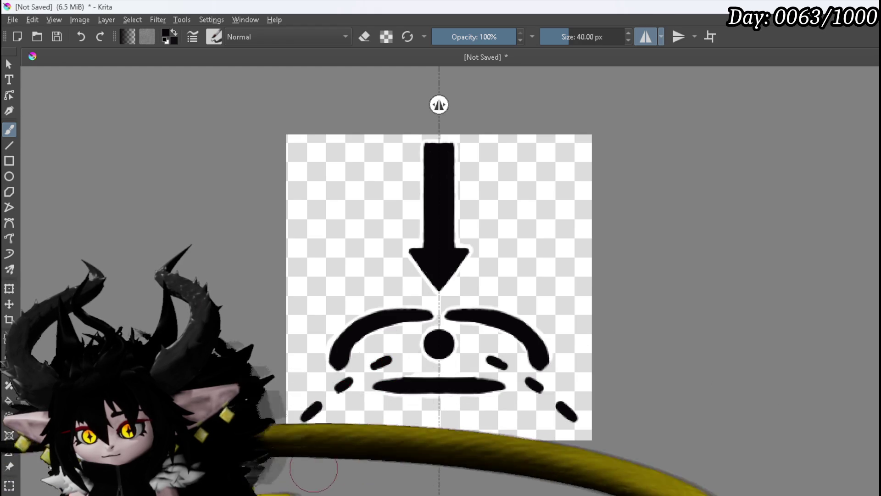
pyautogui.moveTo(382, 348)
pyautogui.mouseDown()
pyautogui.moveTo(395, 351)
pyautogui.moveTo(387, 350)
pyautogui.moveTo(397, 362)
pyautogui.mouseUp()
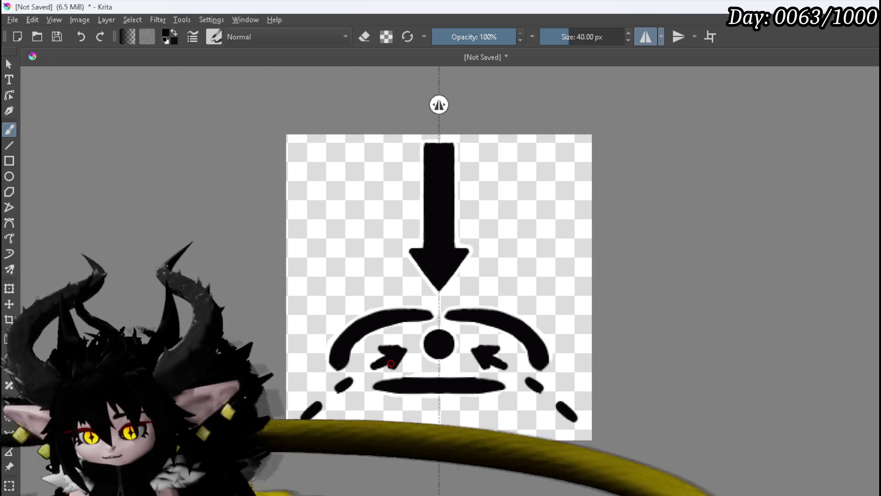
pyautogui.press('e')
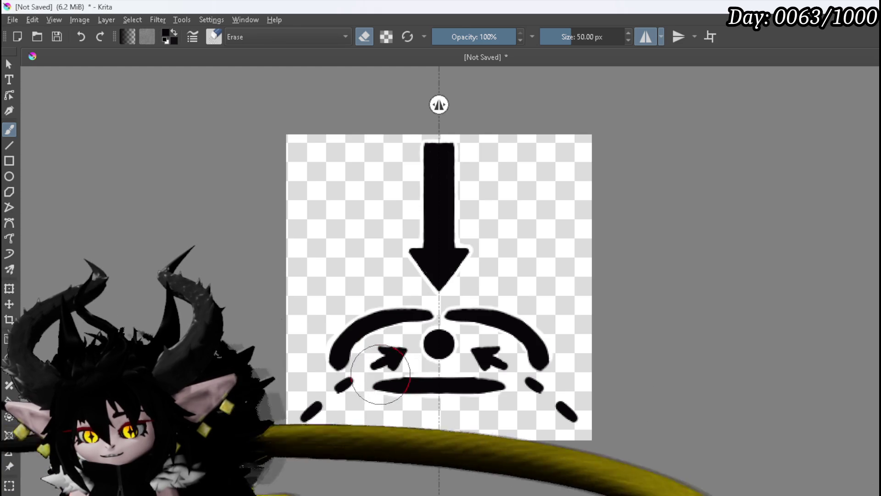
pyautogui.press('e')
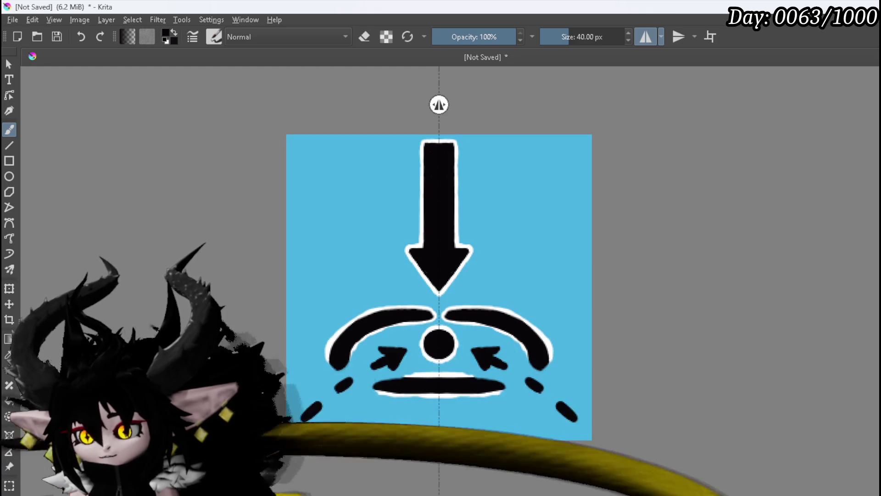
# Touch up white outlines on the small arrows, dashes, arc ends and bottom bar
pyautogui.press('x')
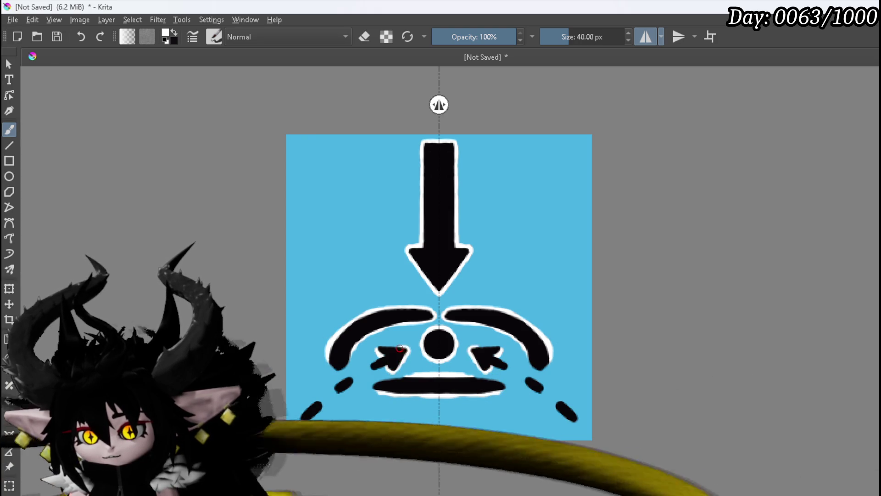
pyautogui.moveTo(382, 357); pyautogui.dragTo(382, 357)
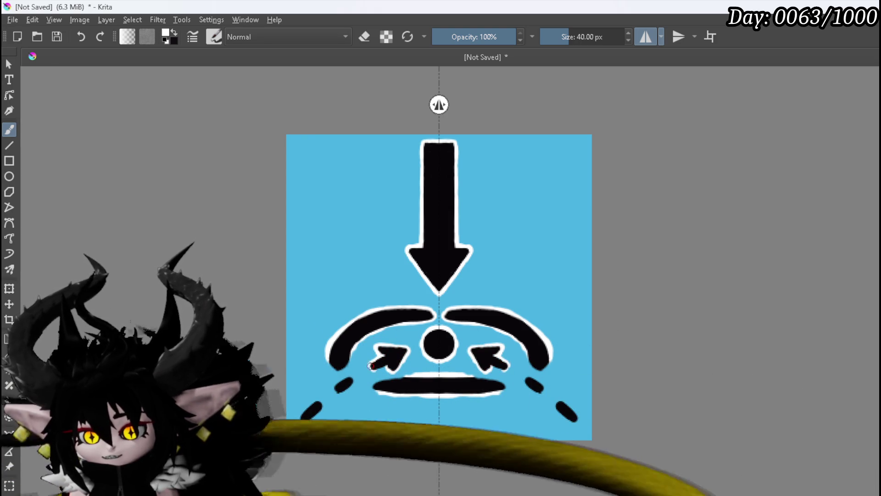
pyautogui.moveTo(331, 390)
pyautogui.mouseDown()
pyautogui.moveTo(354, 385)
pyautogui.moveTo(302, 416)
pyautogui.mouseUp()
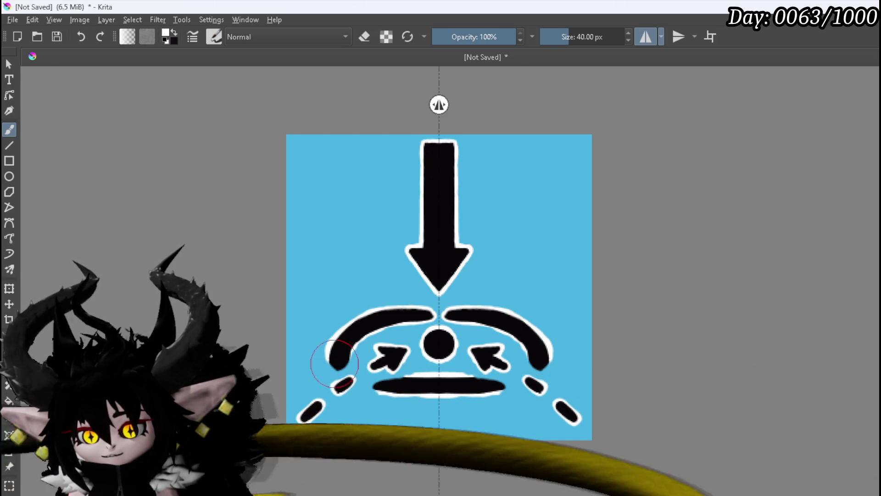
pyautogui.moveTo(334, 370); pyautogui.dragTo(337, 372)
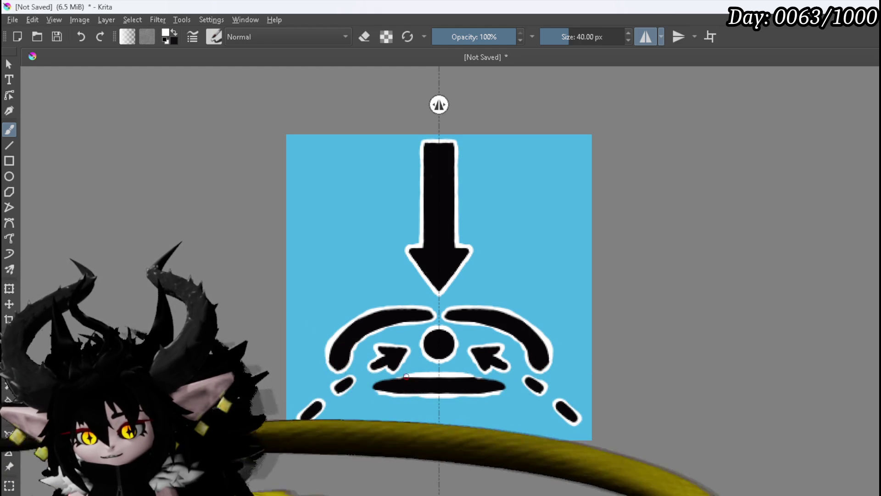
pyautogui.moveTo(381, 381); pyautogui.dragTo(378, 391)
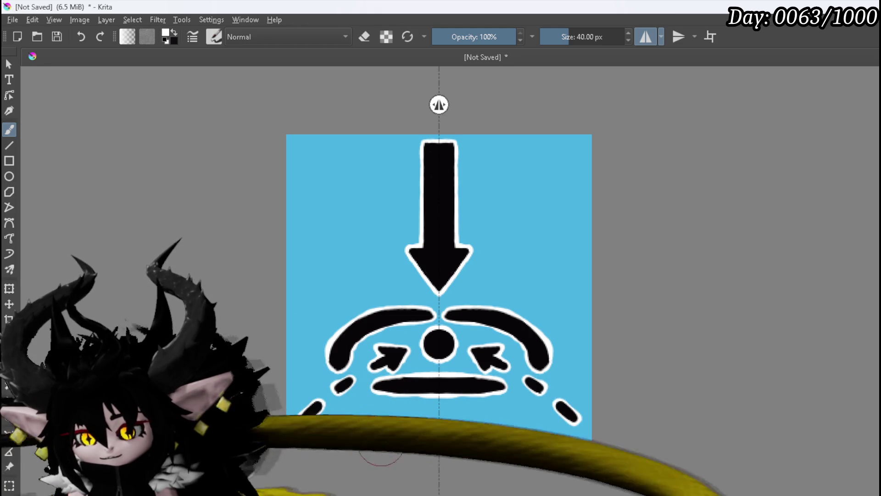
# Hide the blue background so the landing icon sits on transparency
pyautogui.press('e')
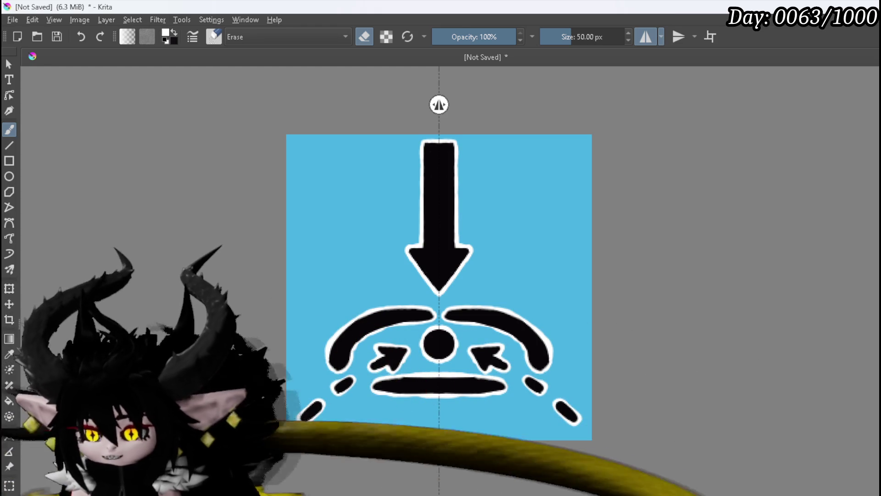
pyautogui.hotkey('ctrl', 'z')
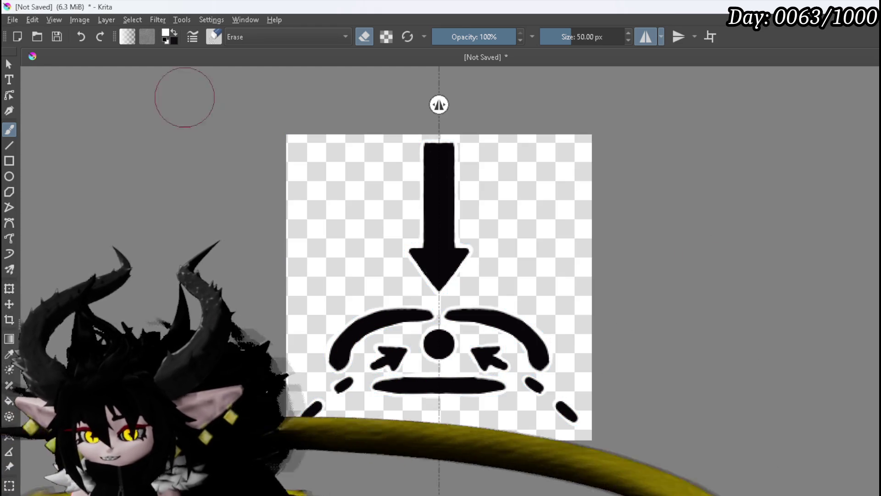
pyautogui.click(11, 20)
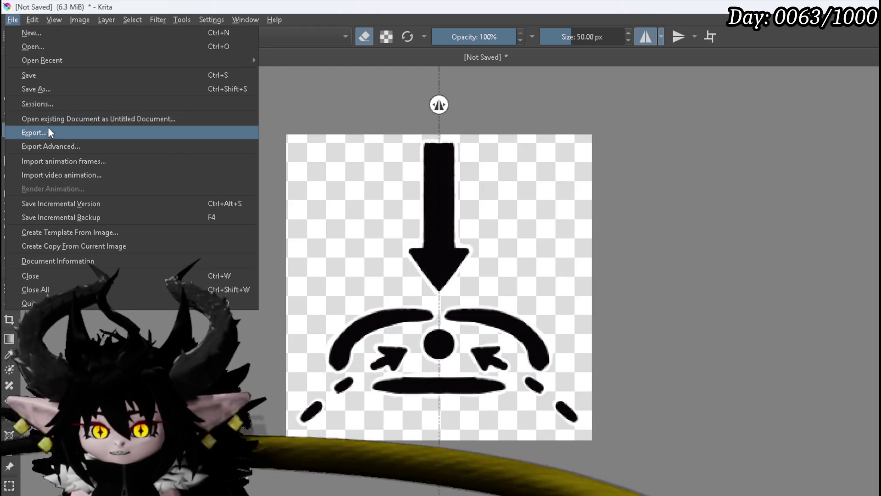
# Export the landing icon as a PNG with the default options, then delete the drawing from the layer
pyautogui.click(147, 145)
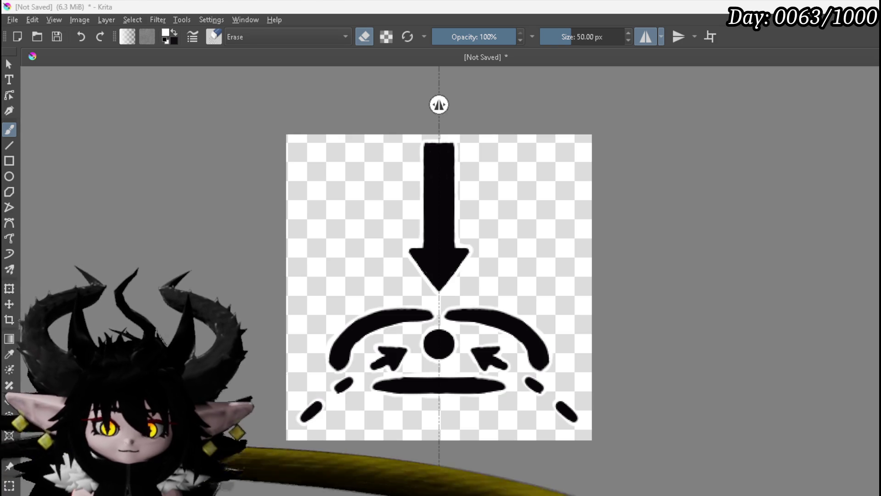
pyautogui.click(630, 406)
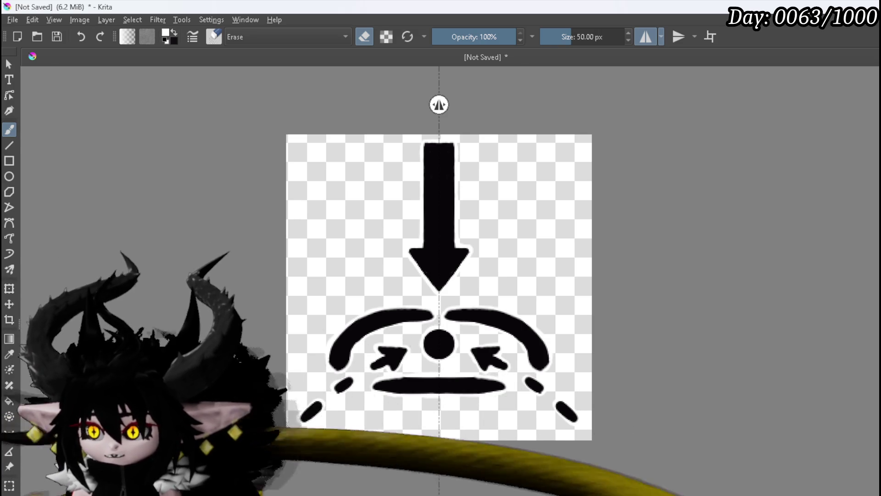
pyautogui.press('Delete')
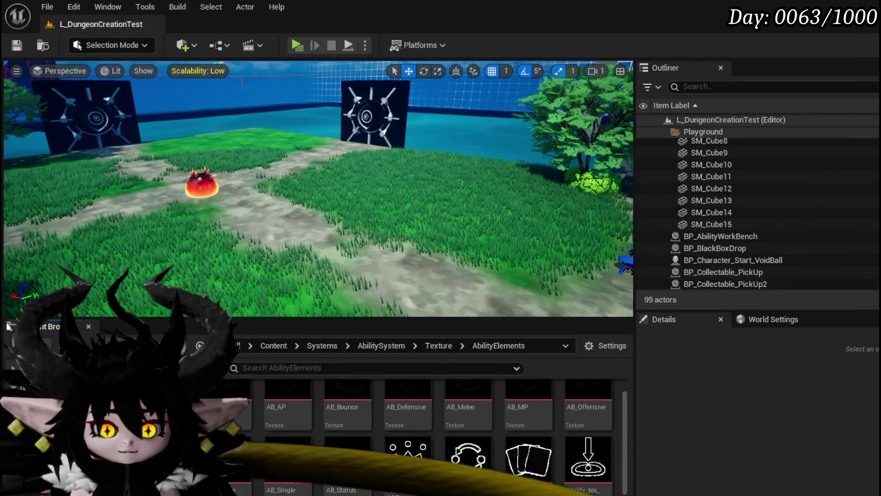
# Save the updated Ability_tex_Movement texture and return to the ability data table window
pyautogui.scroll(-1, 592, 441)
pyautogui.scroll(-5, 630, 472)
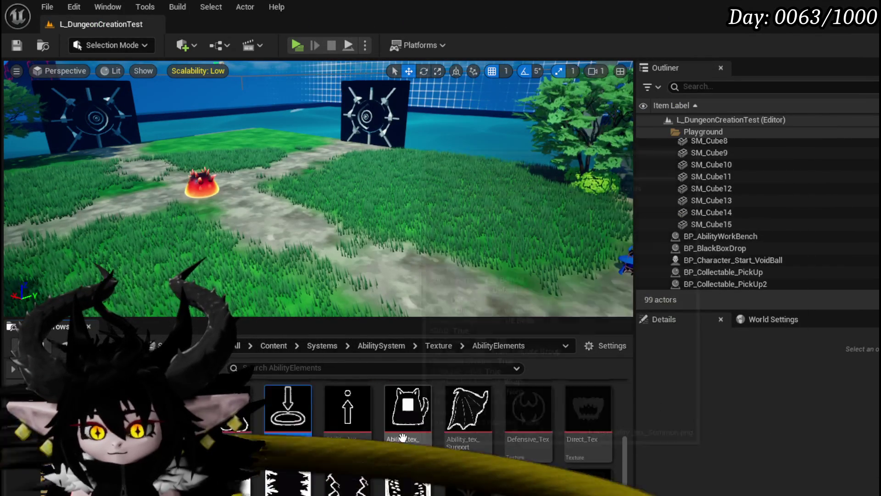
pyautogui.hotkey('ctrl', 'shift', 's')
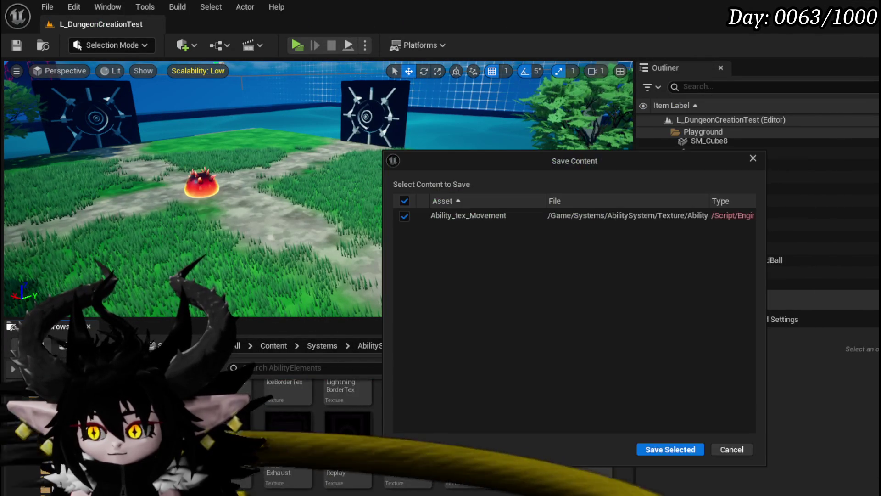
pyautogui.click(671, 449)
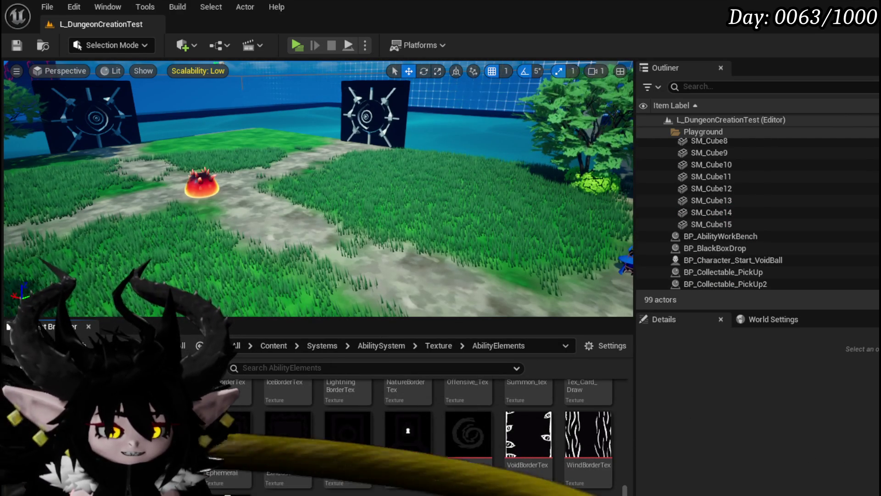
pyautogui.scroll(-2, 413, 436)
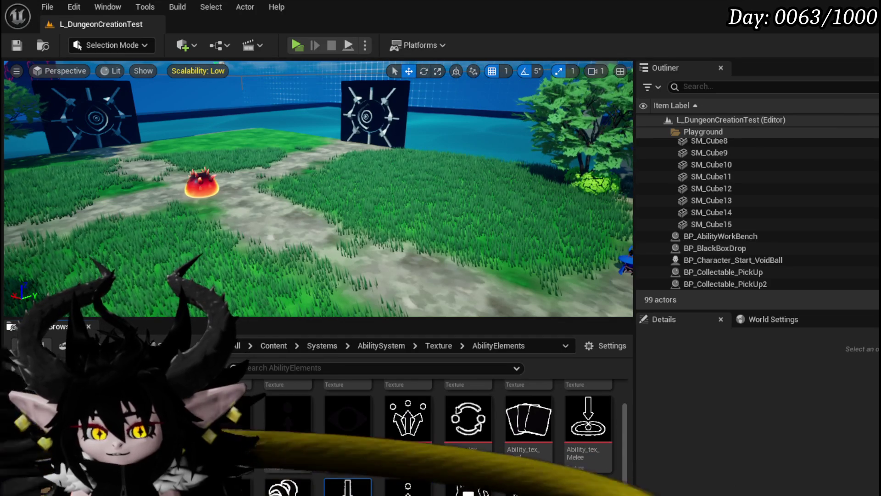
pyautogui.hotkey('alt', 'Tab')
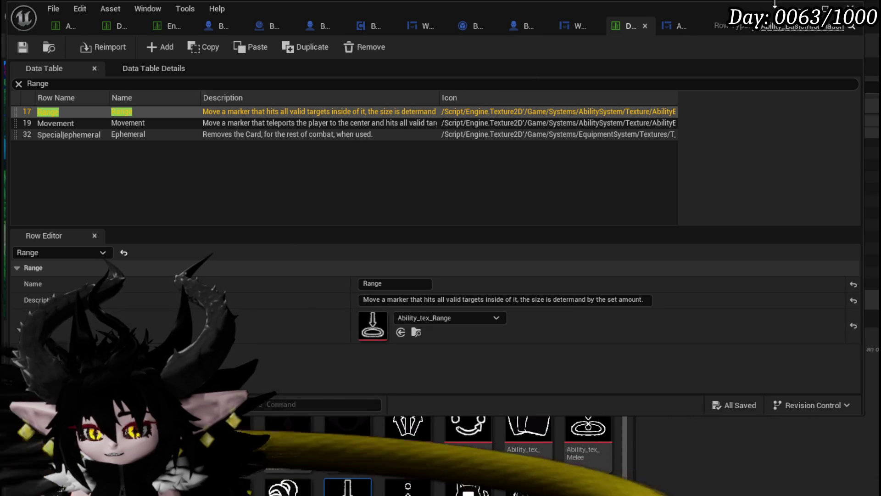
# Assign Ability_tex_Movement to the workbench's Movement texture pin and the Movement row's icon
pyautogui.click(674, 27)
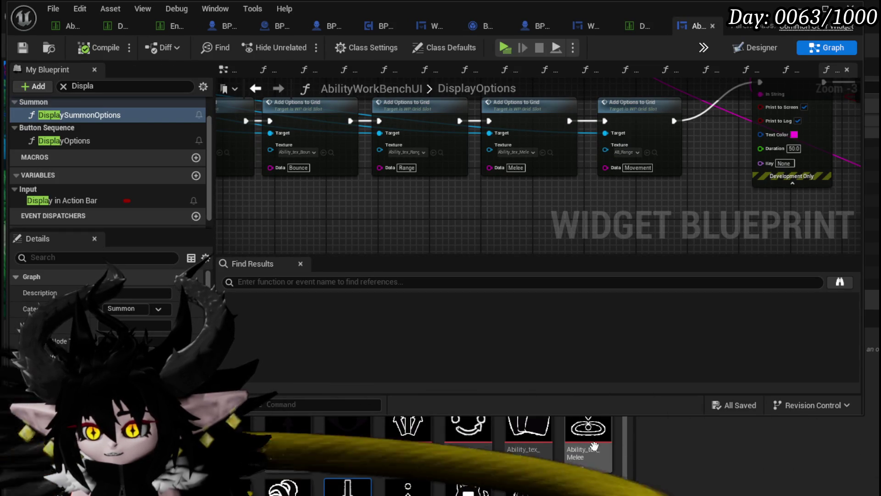
pyautogui.moveTo(348, 487)
pyautogui.mouseDown()
pyautogui.moveTo(799, 178)
pyautogui.moveTo(627, 177)
pyautogui.moveTo(615, 152)
pyautogui.mouseUp()
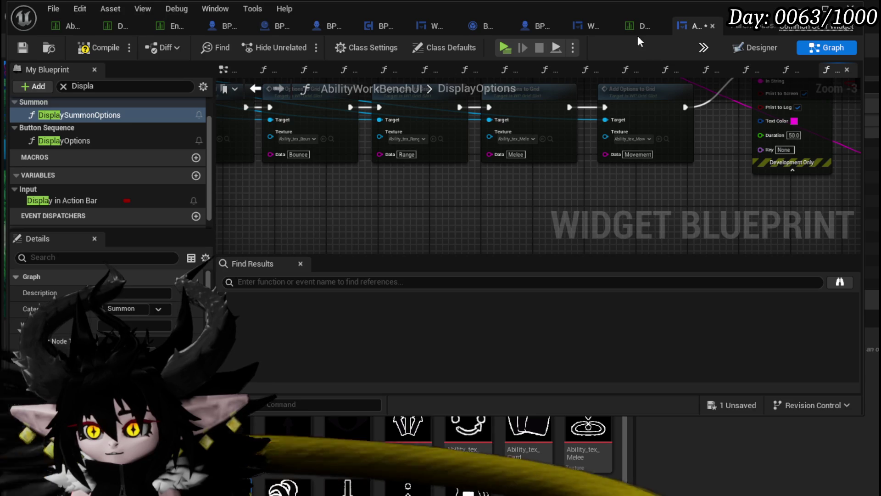
pyautogui.click(641, 26)
pyautogui.click(45, 120)
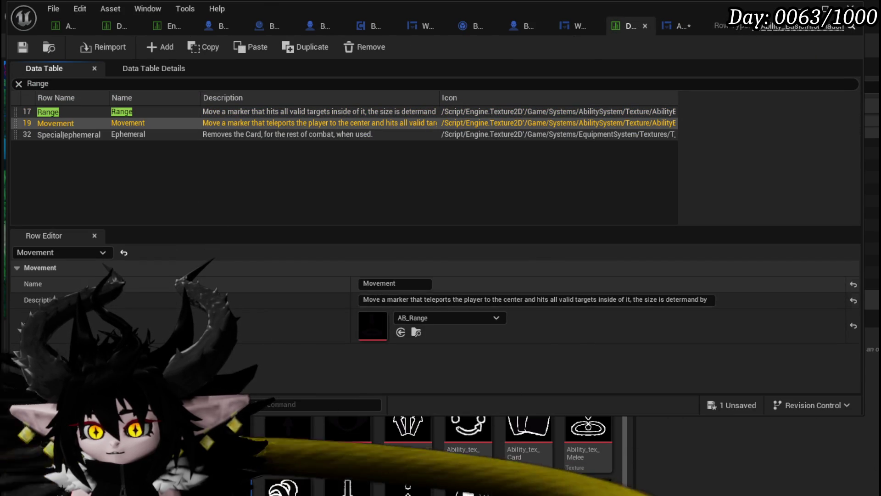
pyautogui.moveTo(347, 486)
pyautogui.mouseDown()
pyautogui.moveTo(404, 351)
pyautogui.moveTo(399, 340)
pyautogui.mouseUp()
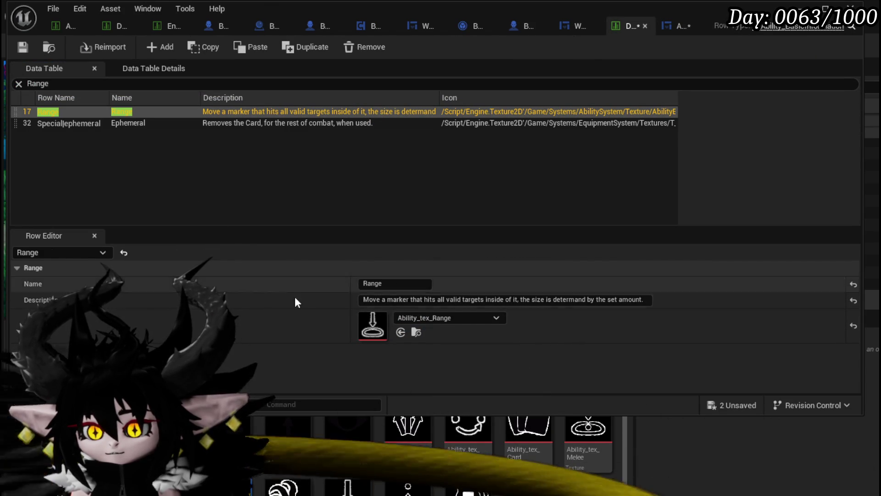
pyautogui.moveTo(348, 482)
pyautogui.mouseDown()
pyautogui.moveTo(384, 351)
pyautogui.moveTo(381, 331)
pyautogui.mouseUp()
pyautogui.hotkey('ctrl', 'z')
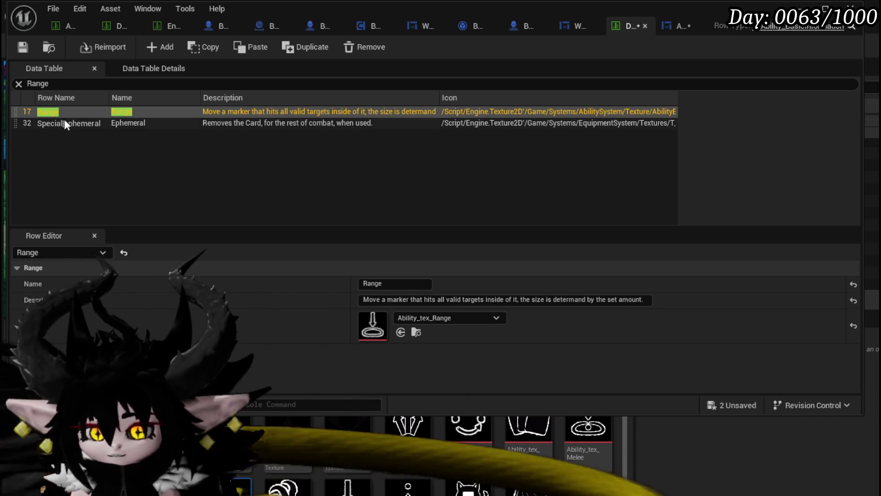
# Filter the data table by 'ment', then save the data table and AbilityWorkBenchUI
pyautogui.moveTo(48, 83); pyautogui.dragTo(23, 82)
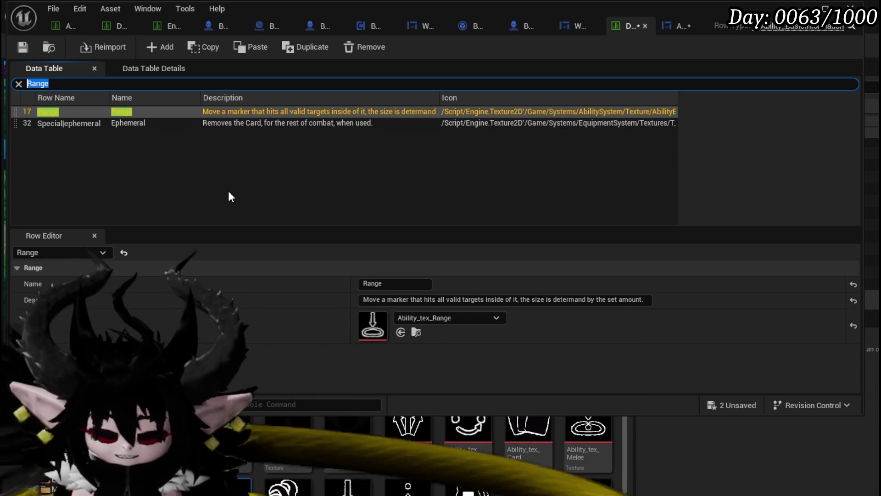
pyautogui.write('movement')
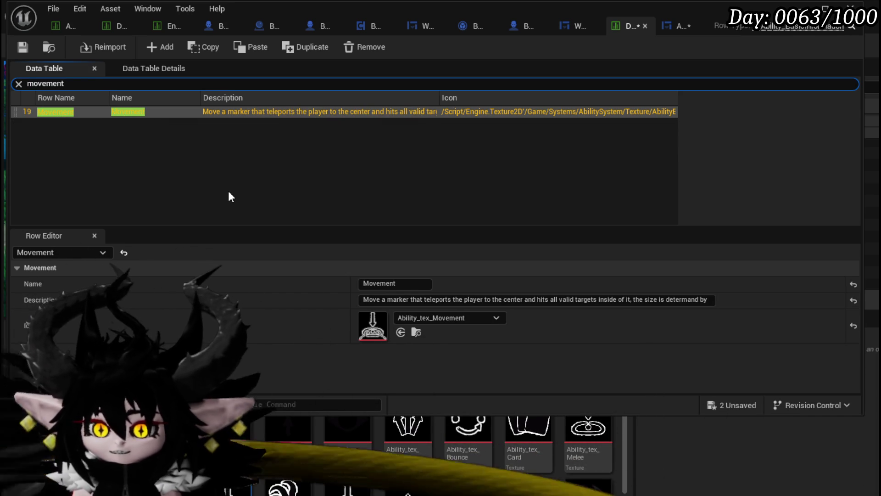
pyautogui.click(23, 47)
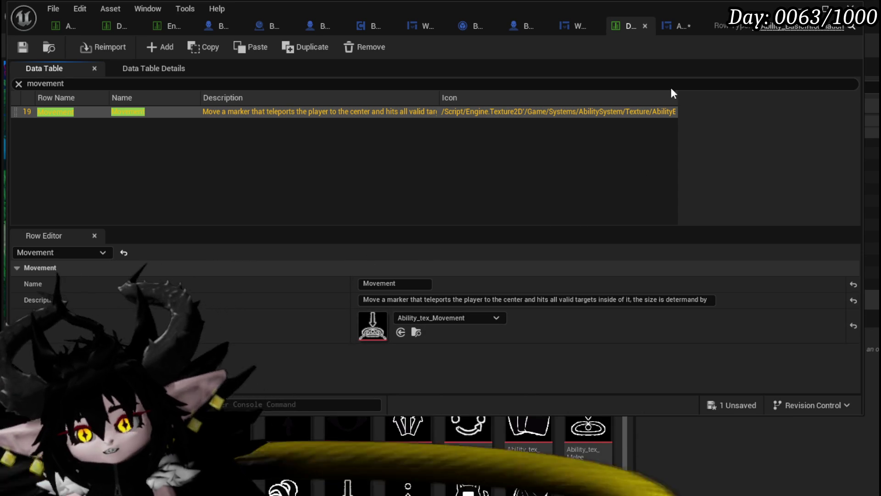
pyautogui.click(737, 406)
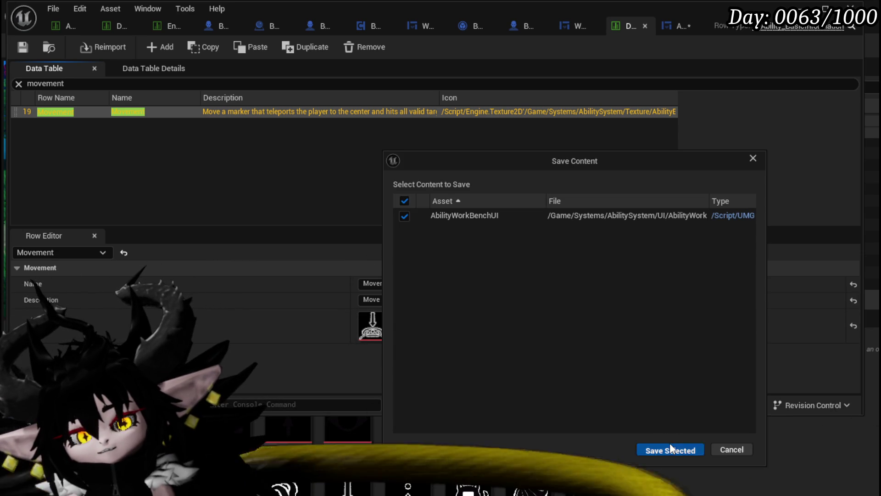
pyautogui.click(670, 446)
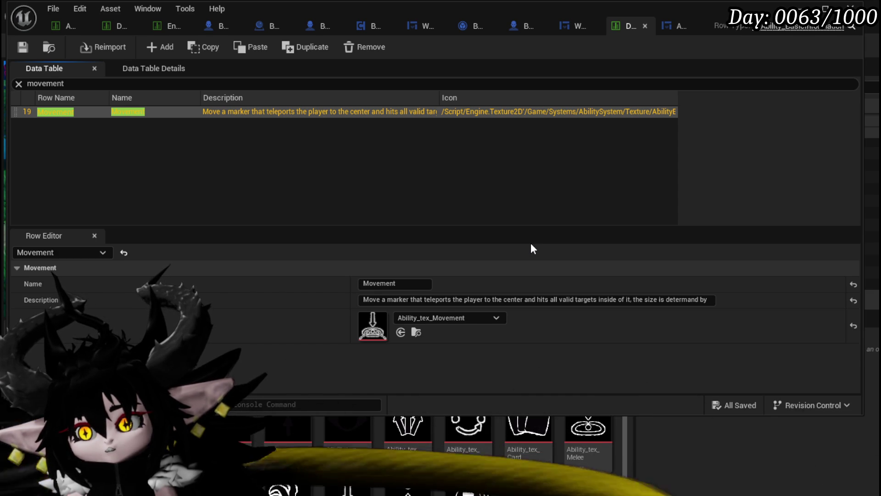
# Close the data table editor, start Play-In-Editor and open the workbench menu in game
pyautogui.click(851, 7)
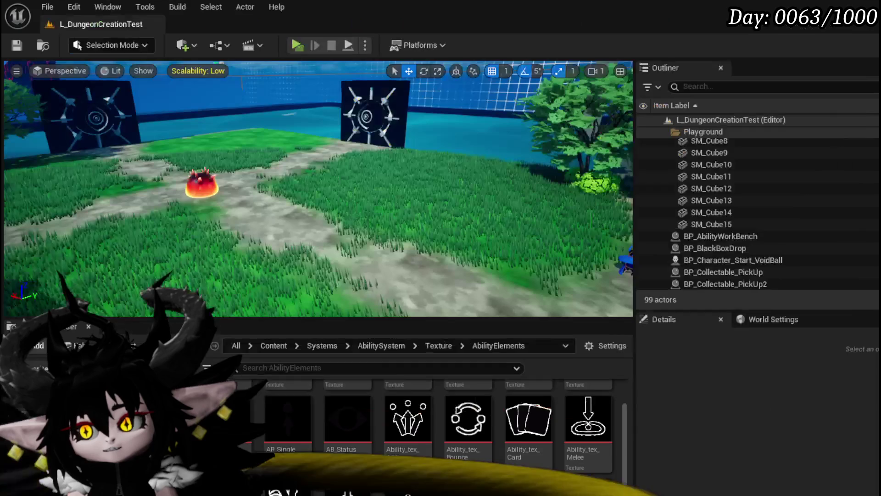
pyautogui.click(296, 45)
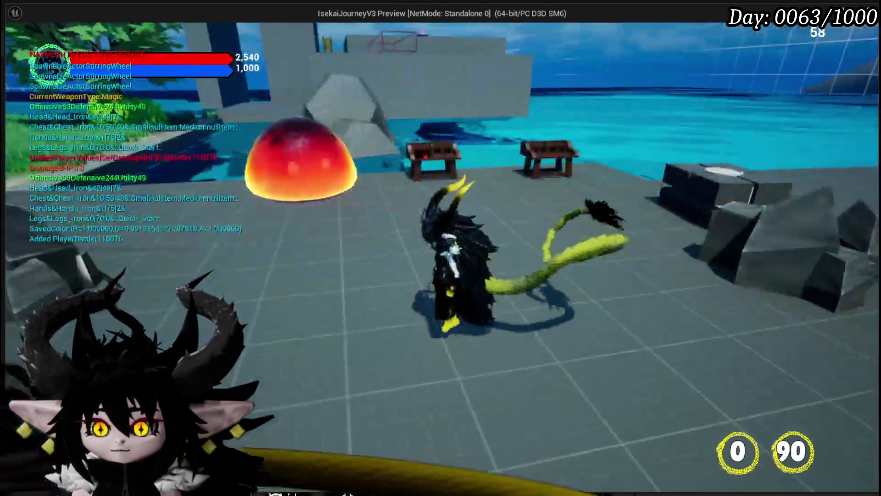
pyautogui.press('w')
pyautogui.press('e')
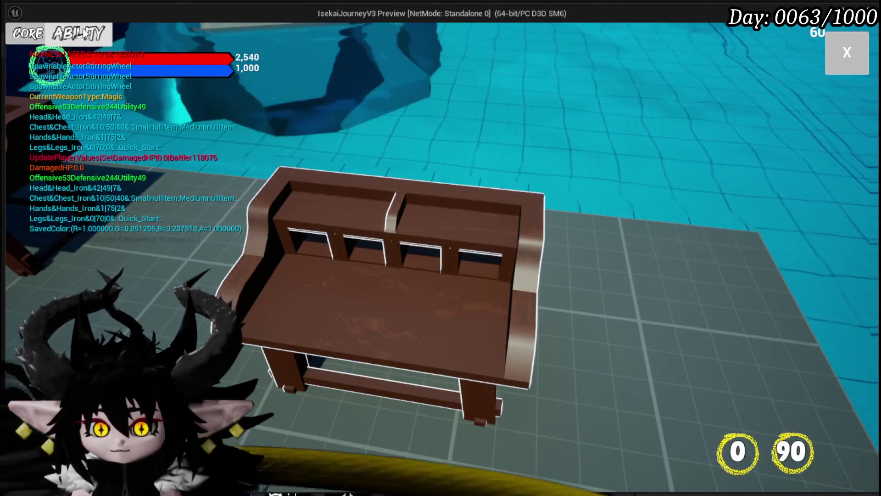
# In the Core Ability editor, choose the Status core and set Main Attack's targeting to AOE
pyautogui.click(84, 33)
pyautogui.click(92, 91)
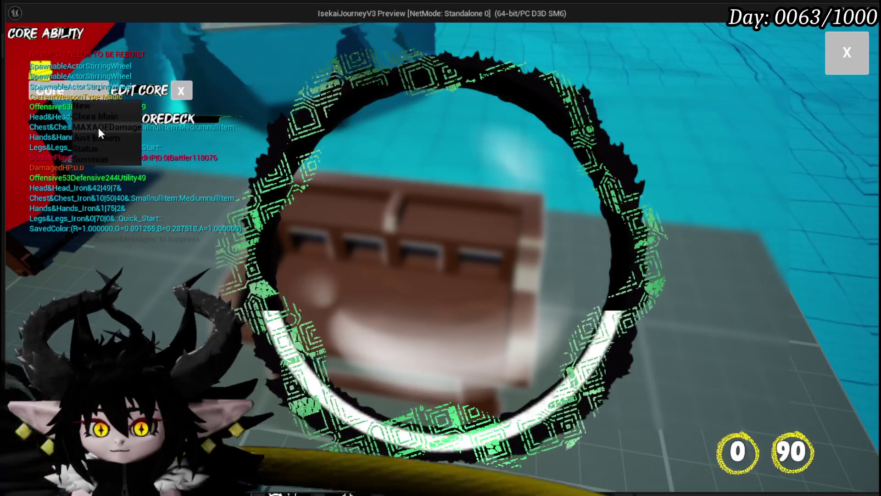
pyautogui.click(95, 148)
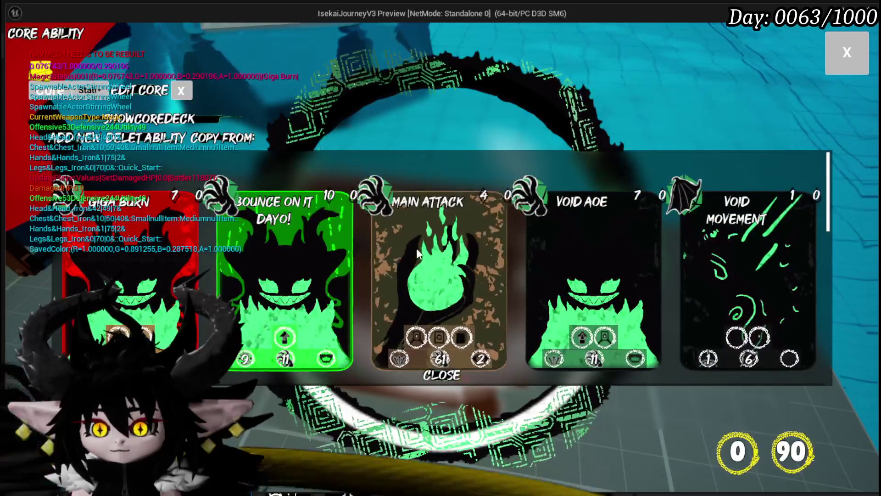
pyautogui.click(417, 248)
pyautogui.click(517, 397)
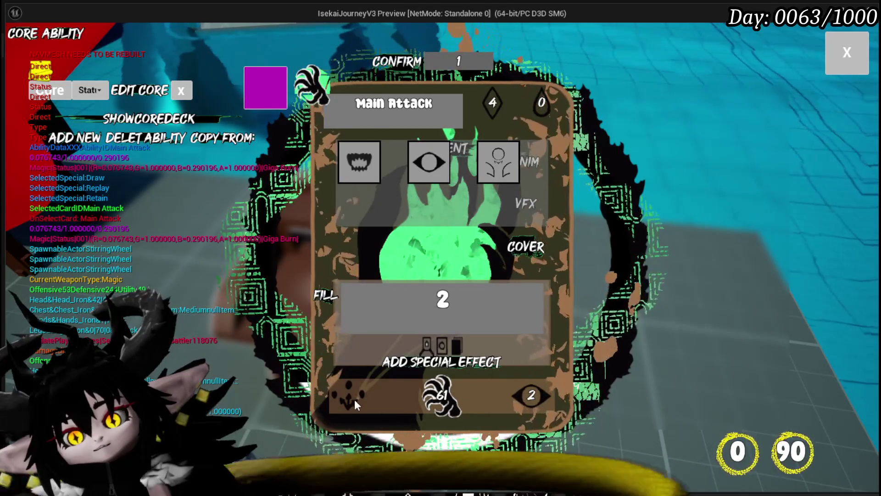
pyautogui.moveTo(354, 395)
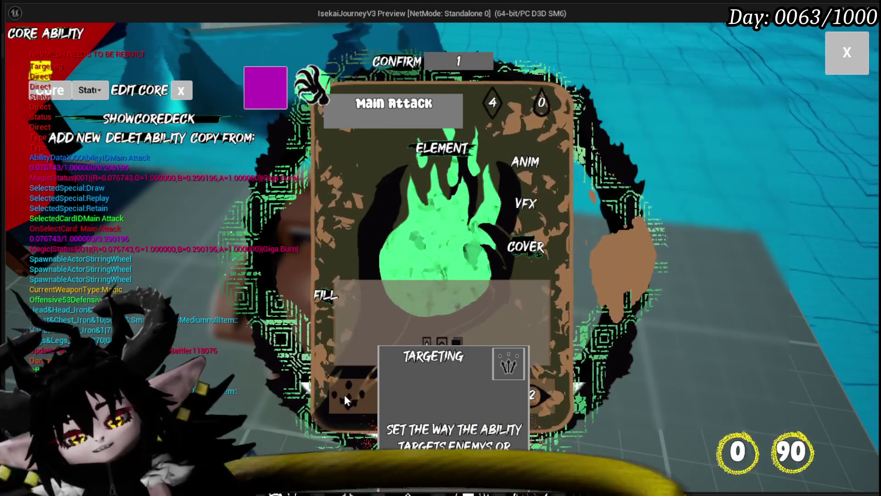
pyautogui.click(347, 399)
pyautogui.click(407, 166)
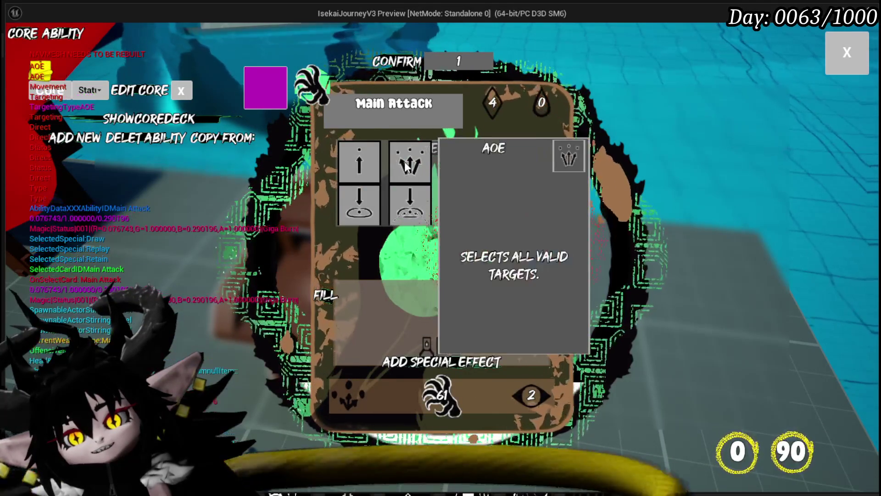
pyautogui.click(407, 166)
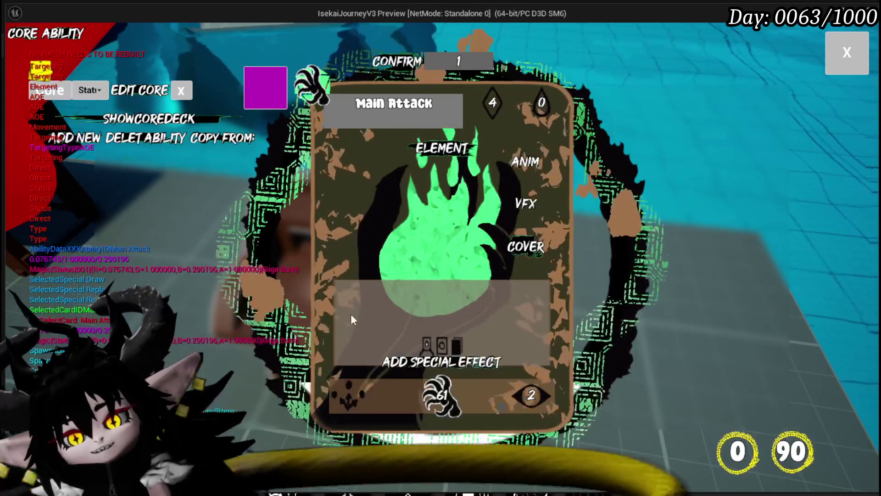
# Check the card's special effect choices, close the editor, stop the preview and save the level
pyautogui.moveTo(355, 370)
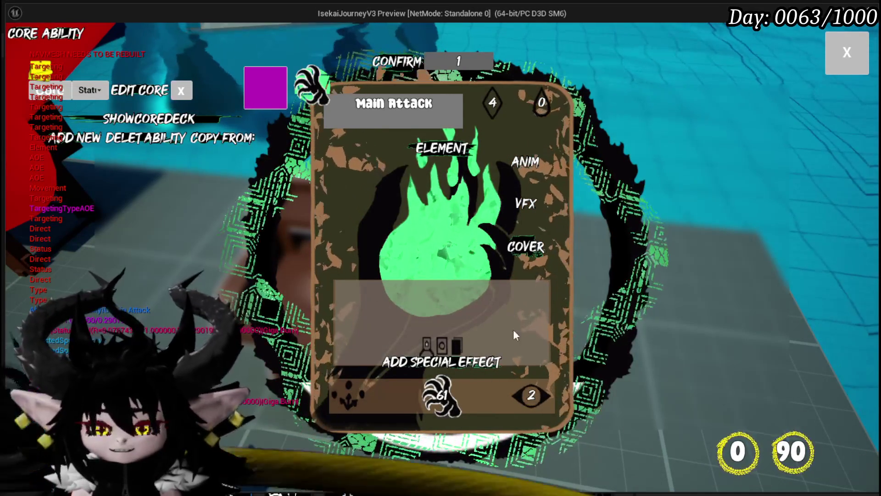
pyautogui.click(511, 324)
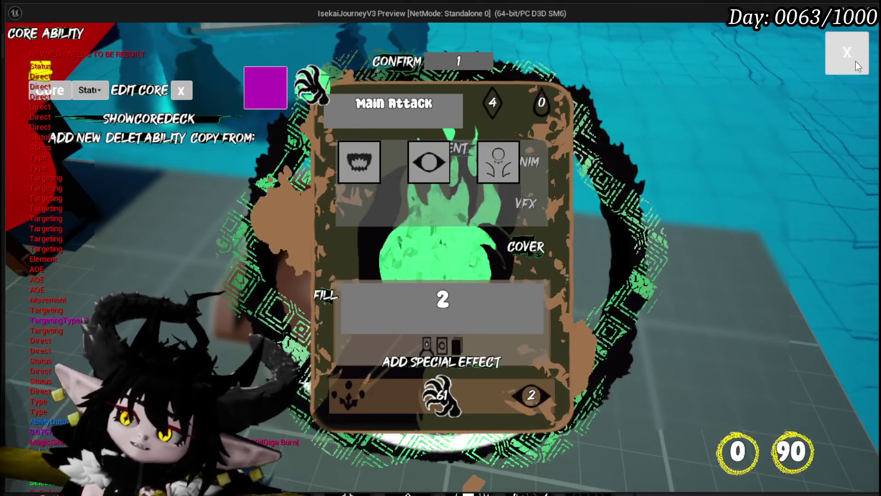
pyautogui.click(848, 53)
pyautogui.press('Escape')
pyautogui.hotkey('ctrl', 's')
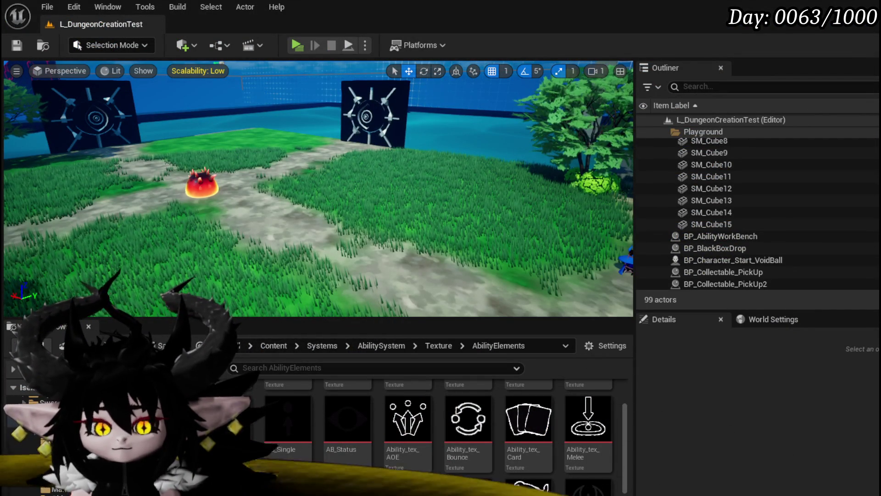
# Switch windows to bring up the Movement row of the data table
pyautogui.hotkey('alt', 'Tab')
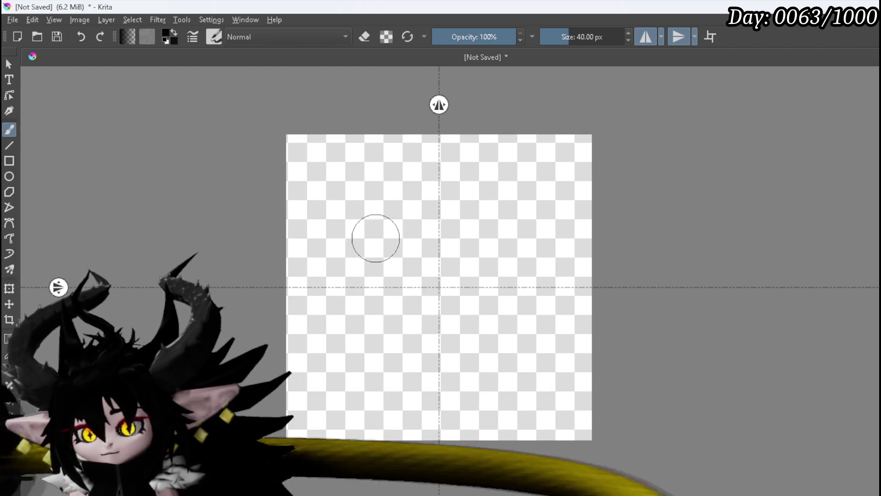
# Paint the mirrored black eye outline with thick arms and thickened inner corners
pyautogui.moveTo(320, 280)
pyautogui.mouseDown()
pyautogui.moveTo(314, 282)
pyautogui.moveTo(349, 264)
pyautogui.moveTo(376, 328)
pyautogui.mouseUp()
pyautogui.moveTo(303, 287)
pyautogui.mouseDown()
pyautogui.moveTo(436, 219)
pyautogui.moveTo(318, 275)
pyautogui.moveTo(336, 270)
pyautogui.mouseUp()
pyautogui.hotkey('ctrl', 'z')
pyautogui.hotkey('ctrl', 'z')
pyautogui.hotkey('ctrl', 'z')
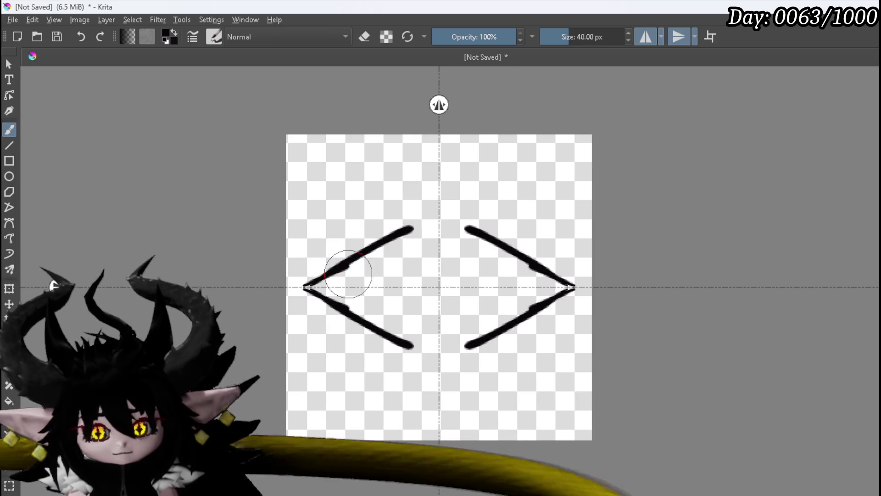
pyautogui.moveTo(365, 256)
pyautogui.mouseDown()
pyautogui.moveTo(415, 227)
pyautogui.moveTo(452, 221)
pyautogui.moveTo(409, 228)
pyautogui.mouseUp()
pyautogui.moveTo(360, 256)
pyautogui.mouseDown()
pyautogui.moveTo(344, 280)
pyautogui.moveTo(356, 270)
pyautogui.moveTo(371, 312)
pyautogui.moveTo(366, 291)
pyautogui.moveTo(340, 301)
pyautogui.moveTo(325, 280)
pyautogui.moveTo(339, 287)
pyautogui.mouseUp()
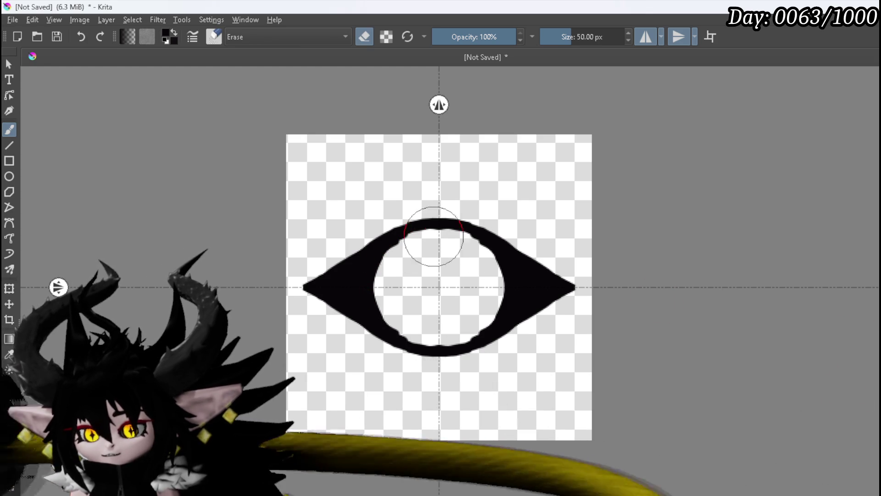
# Erase a round iris inside the eye and paint a slit pupil with side spikes
pyautogui.moveTo(396, 249); pyautogui.dragTo(412, 238)
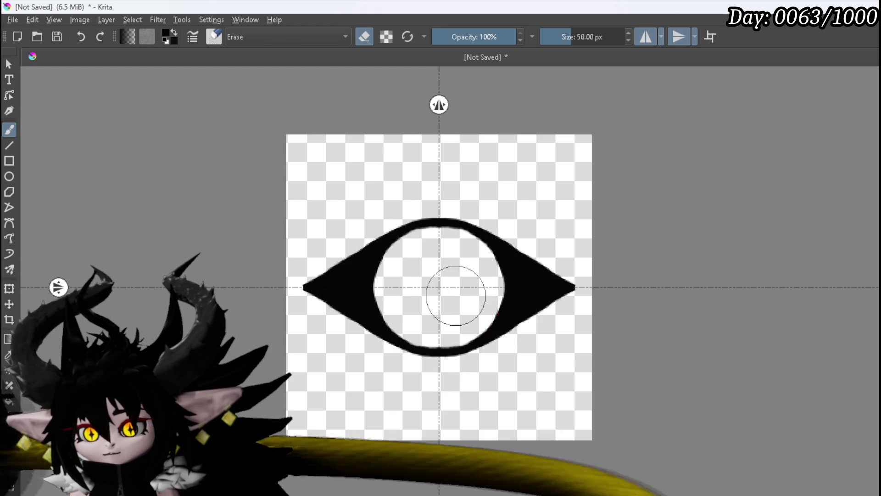
pyautogui.moveTo(423, 342); pyautogui.dragTo(420, 344)
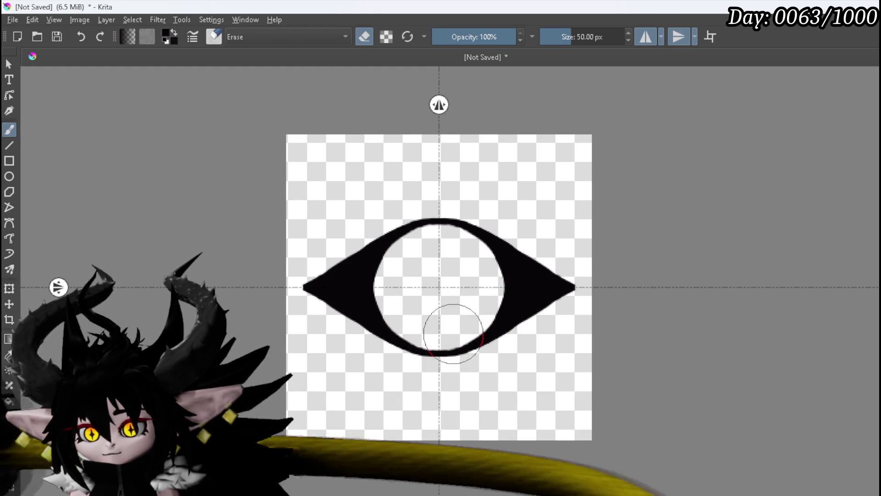
pyautogui.click(439, 248)
pyautogui.moveTo(440, 232); pyautogui.dragTo(439, 230)
pyautogui.moveTo(432, 271); pyautogui.dragTo(436, 286)
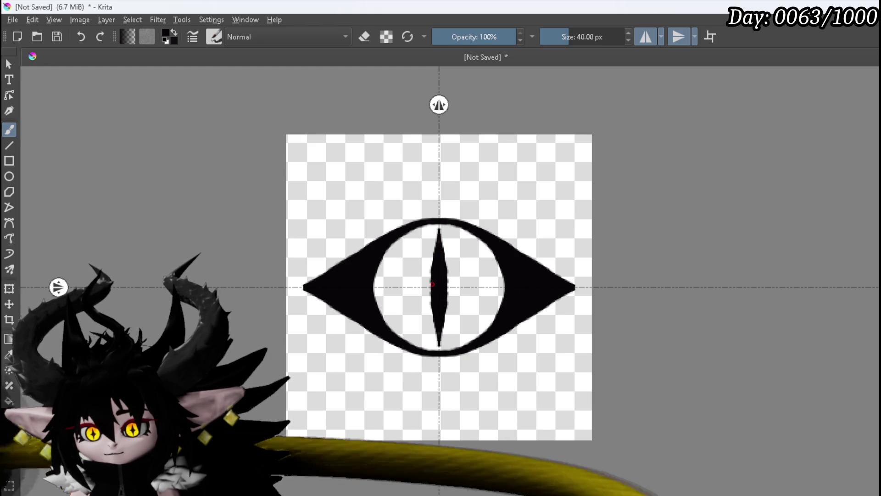
pyautogui.moveTo(432, 279); pyautogui.dragTo(430, 282)
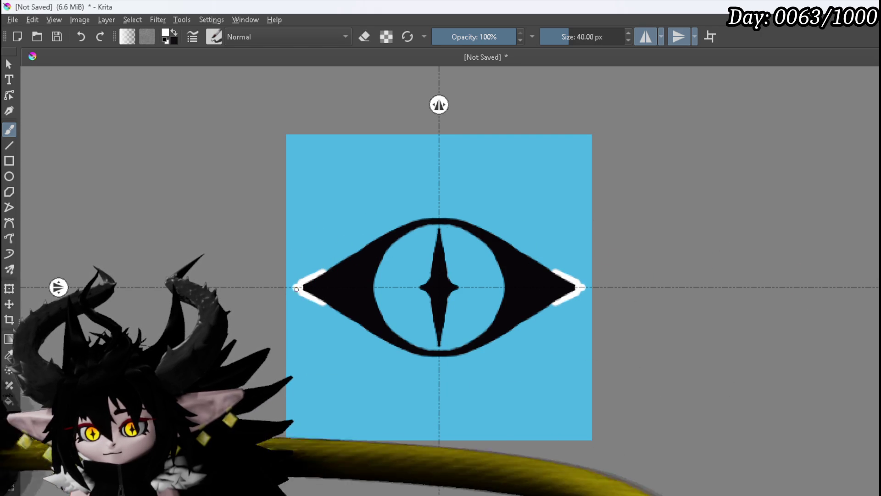
# Paint mirrored white outlines around the eye, iris and slit pupil, then hide the blue background
pyautogui.moveTo(331, 268); pyautogui.dragTo(409, 222)
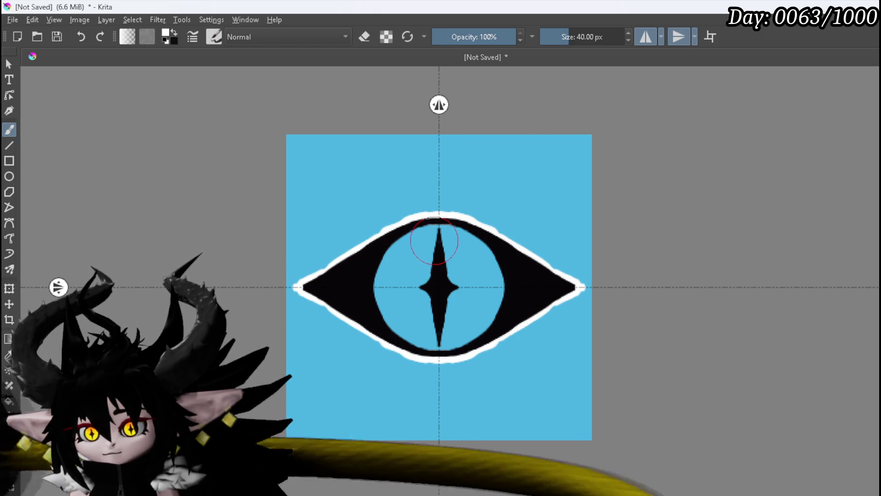
pyautogui.click(420, 231)
pyautogui.moveTo(411, 232)
pyautogui.mouseDown()
pyautogui.moveTo(389, 248)
pyautogui.moveTo(374, 292)
pyautogui.moveTo(403, 338)
pyautogui.moveTo(435, 351)
pyautogui.mouseUp()
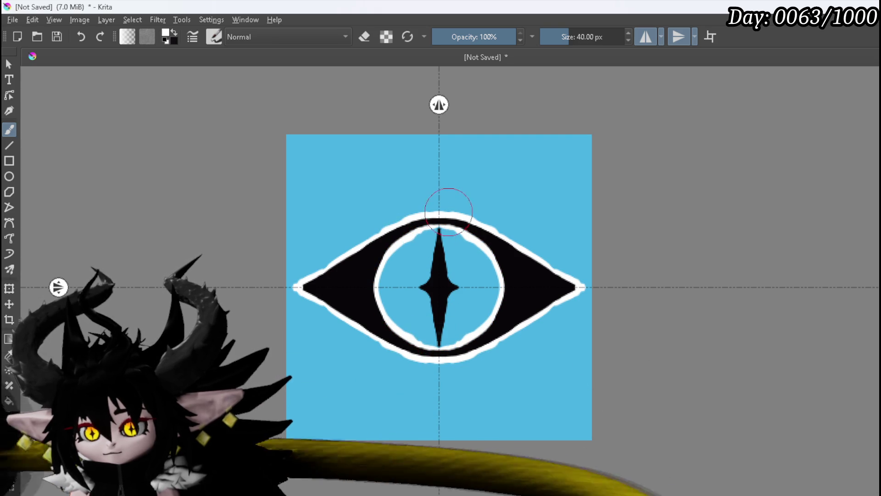
pyautogui.moveTo(438, 233)
pyautogui.mouseDown()
pyautogui.moveTo(434, 268)
pyautogui.moveTo(419, 287)
pyautogui.mouseUp()
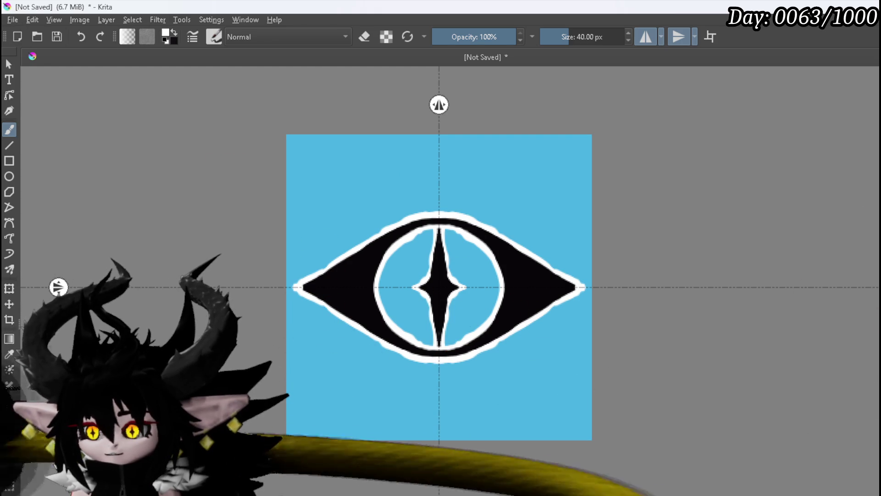
pyautogui.hotkey('ctrl', 'z')
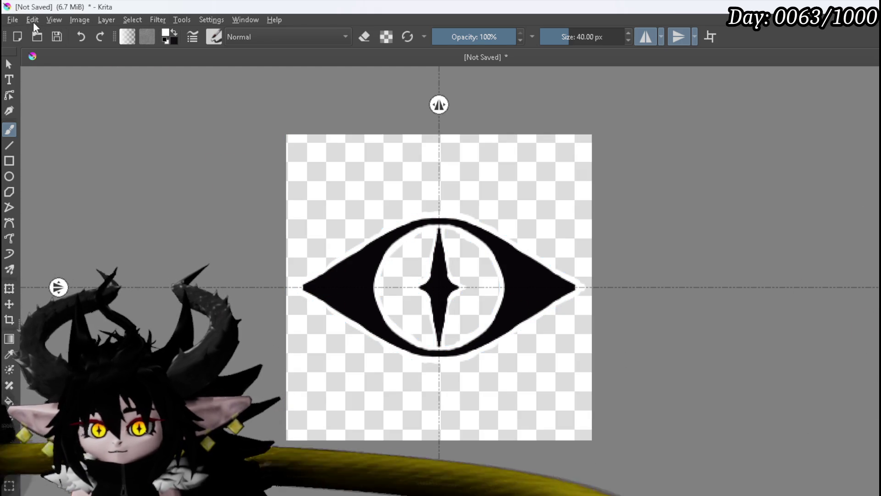
# Export the finished eye icon through File > Export as a PNG with default options
pyautogui.click(12, 19)
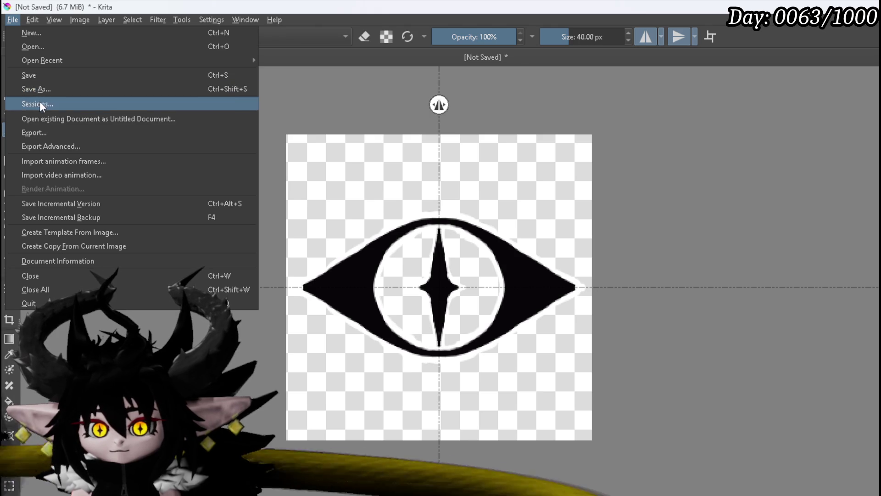
pyautogui.click(37, 133)
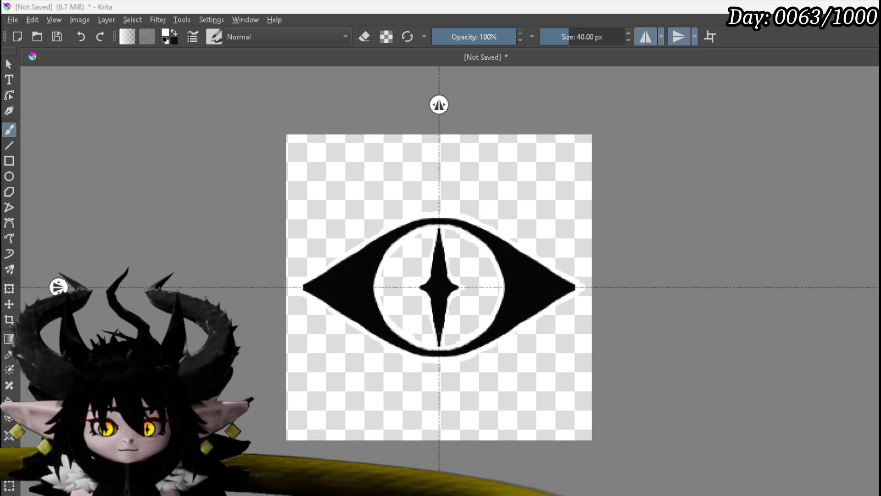
pyautogui.click(614, 405)
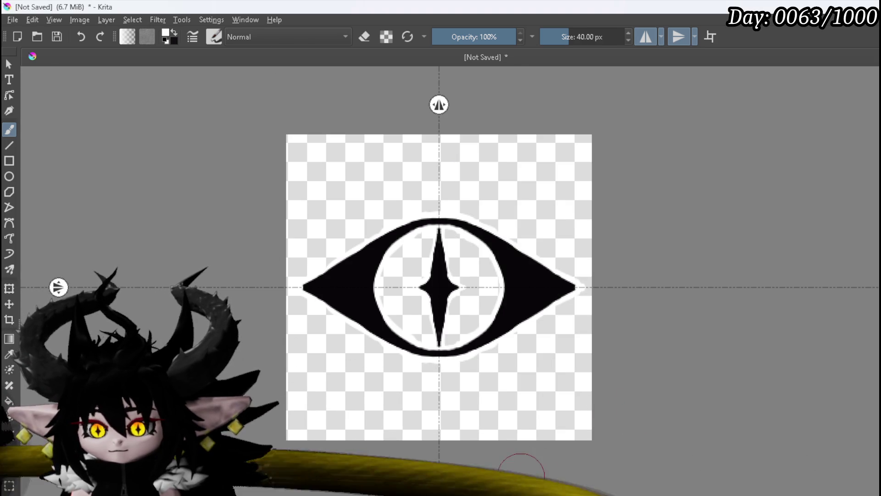
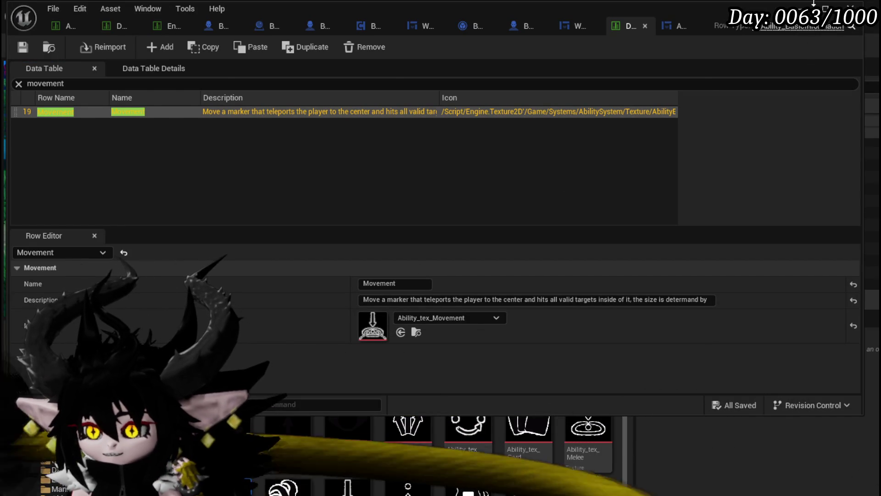
# Save the Ability_tex_Status texture from the main level editor
pyautogui.click(826, 9)
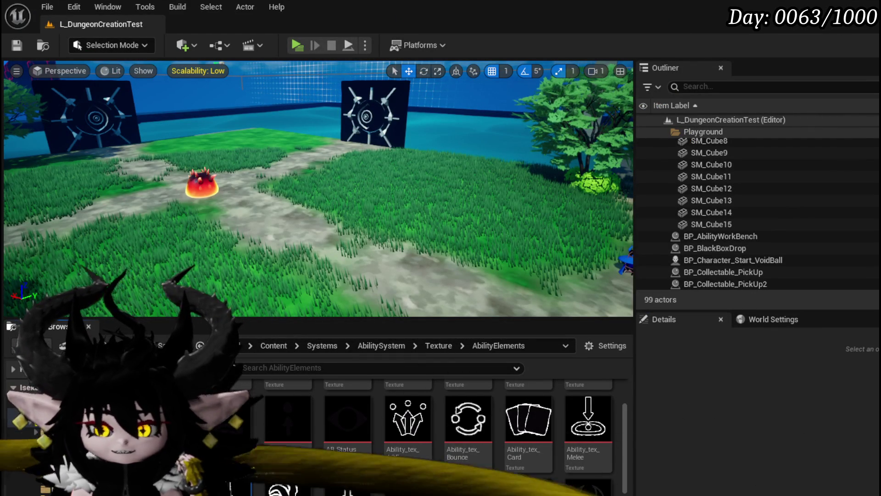
pyautogui.hotkey('ctrl', 'shift', 's')
pyautogui.click(659, 450)
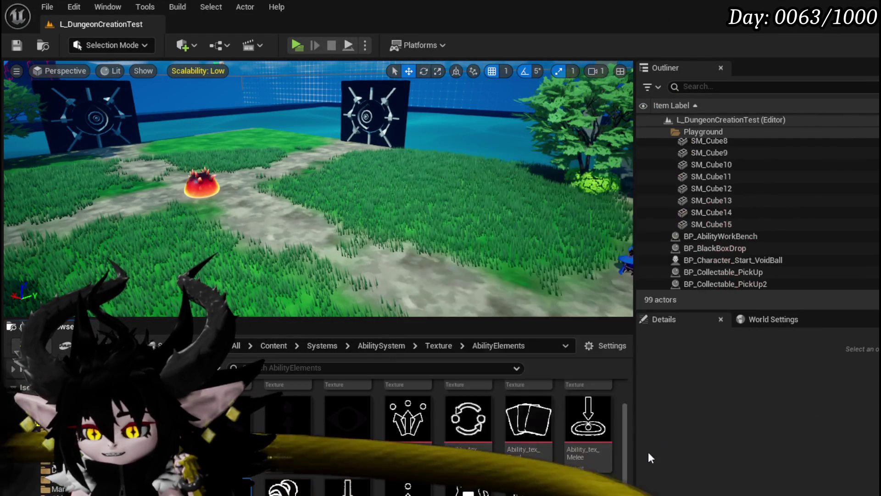
pyautogui.scroll(-3, 413, 436)
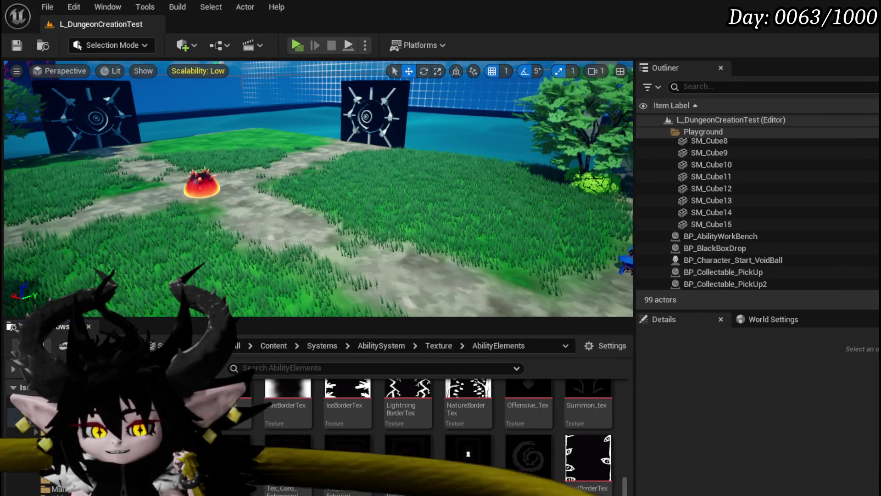
# Filter the ability data table for Status, set the Type row icon to Ability_tex_Status, and save
pyautogui.hotkey('alt', 'Tab')
pyautogui.click(101, 83)
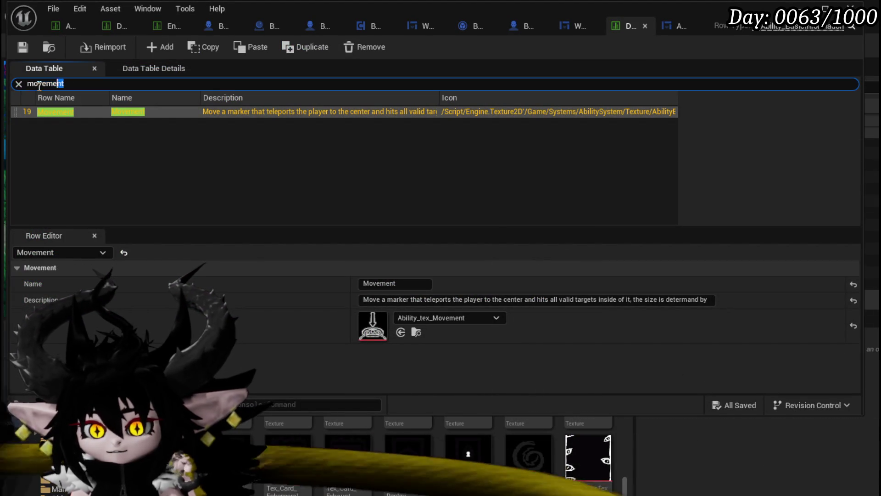
pyautogui.write('Status')
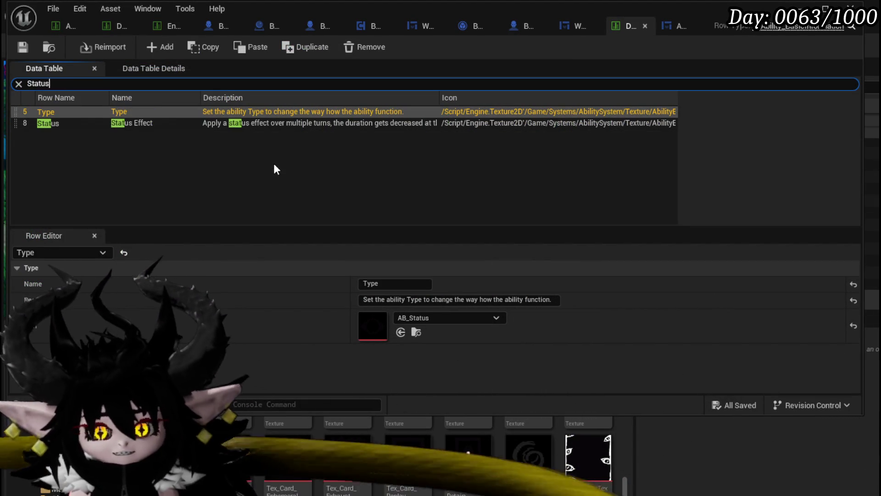
pyautogui.moveTo(228, 457)
pyautogui.mouseDown()
pyautogui.moveTo(390, 339)
pyautogui.moveTo(387, 333)
pyautogui.mouseUp()
pyautogui.click(22, 50)
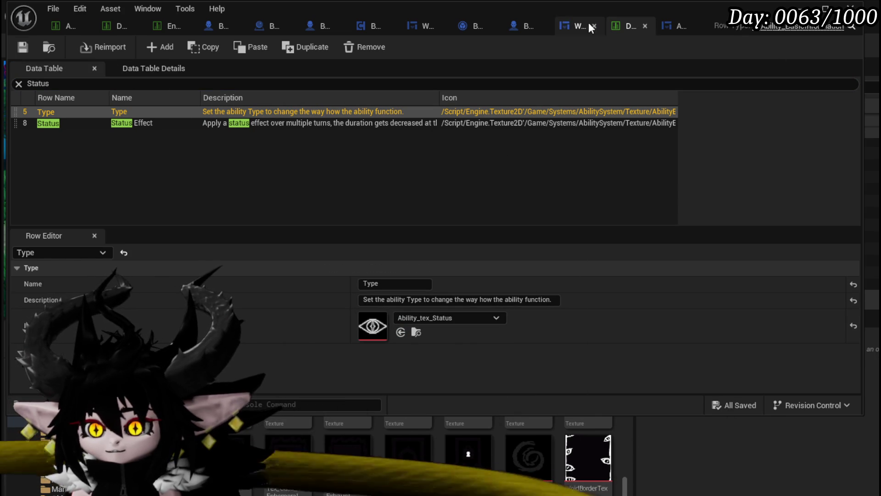
pyautogui.click(674, 28)
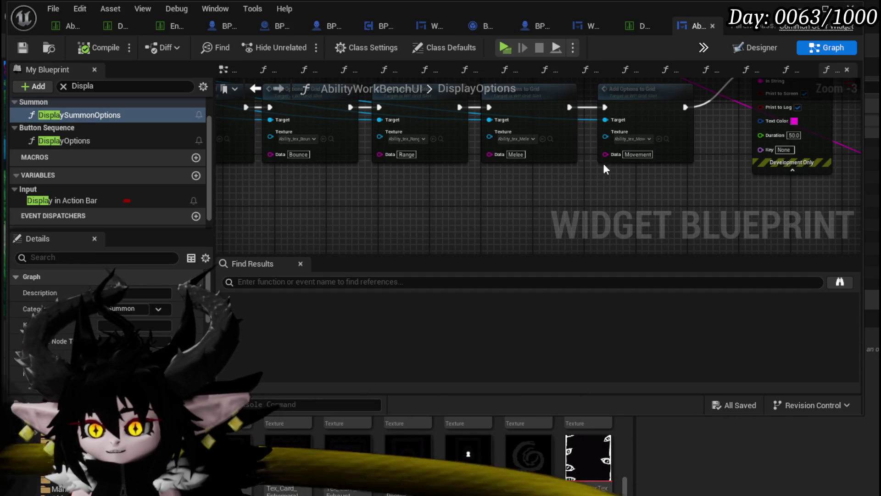
# Assign Ability_tex_Status to the Status Add Options to Grid node's texture pin in DisplayOptions
pyautogui.scroll(-4, 587, 178)
pyautogui.scroll(4, 363, 174)
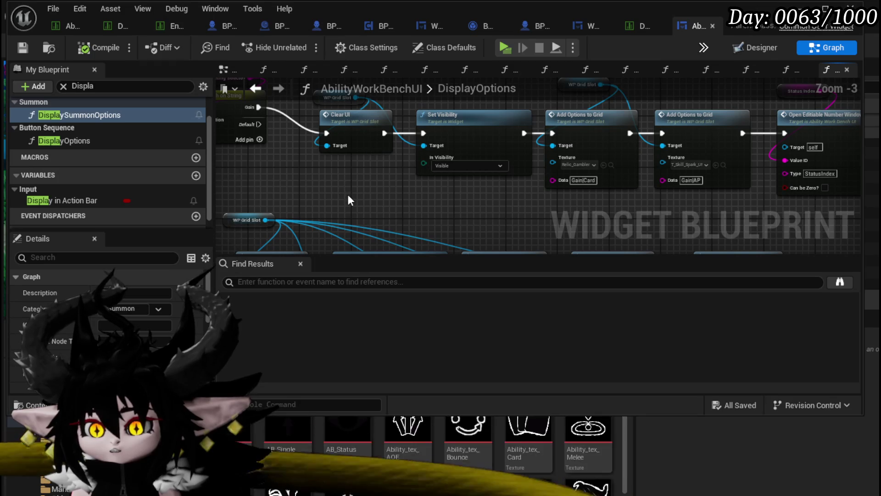
pyautogui.moveTo(354, 191)
pyautogui.mouseDown()
pyautogui.moveTo(166, 191)
pyautogui.moveTo(274, 121)
pyautogui.moveTo(306, 75)
pyautogui.mouseUp()
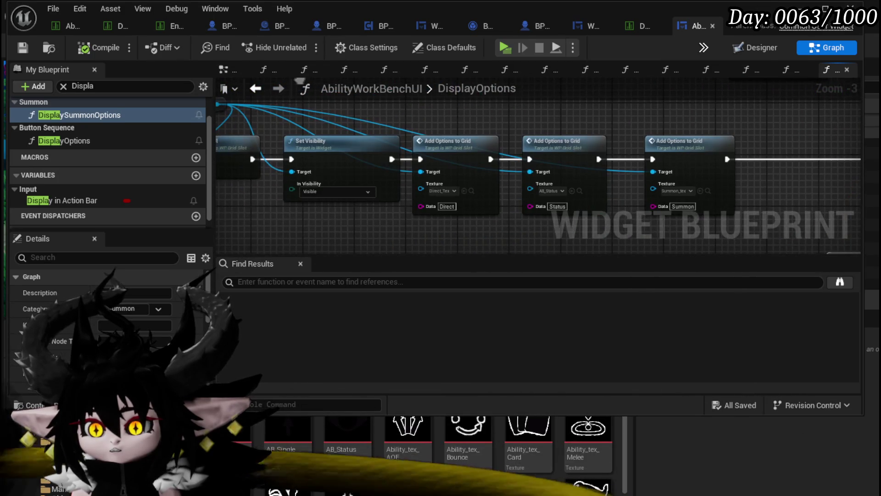
pyautogui.scroll(2, 474, 233)
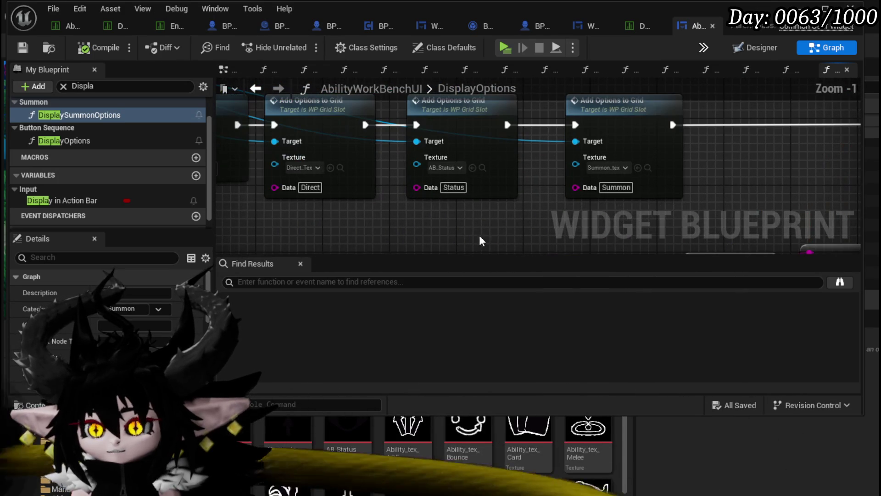
pyautogui.moveTo(468, 486)
pyautogui.mouseDown()
pyautogui.moveTo(464, 192)
pyautogui.moveTo(445, 168)
pyautogui.mouseUp()
pyautogui.moveTo(524, 124)
pyautogui.mouseDown()
pyautogui.moveTo(412, 156)
pyautogui.moveTo(801, 147)
pyautogui.moveTo(804, 156)
pyautogui.mouseUp()
# Move the Summon option node aside and save the AbilityWorkBenchUI widget blueprint
pyautogui.moveTo(556, 143)
pyautogui.mouseDown()
pyautogui.moveTo(581, 188)
pyautogui.moveTo(664, 207)
pyautogui.mouseUp()
pyautogui.scroll(-1, 666, 179)
pyautogui.moveTo(511, 183)
pyautogui.mouseDown()
pyautogui.moveTo(666, 179)
pyautogui.moveTo(693, 151)
pyautogui.mouseUp()
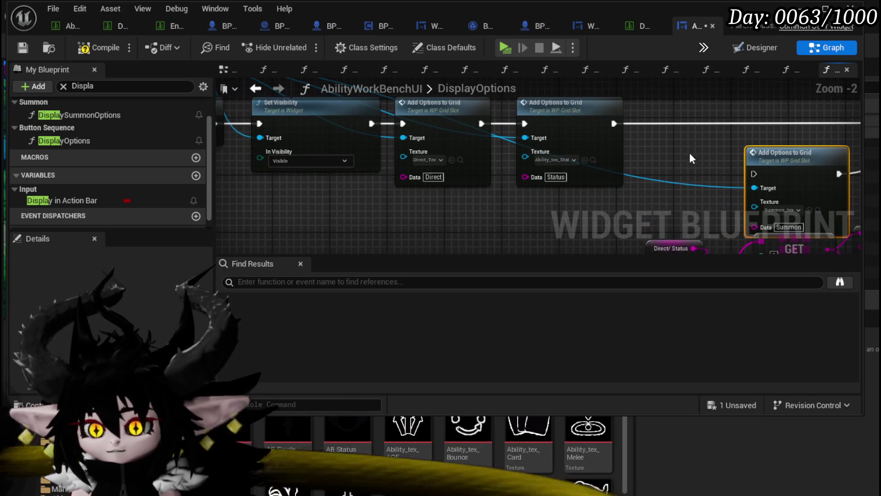
pyautogui.click(25, 47)
pyautogui.click(794, 6)
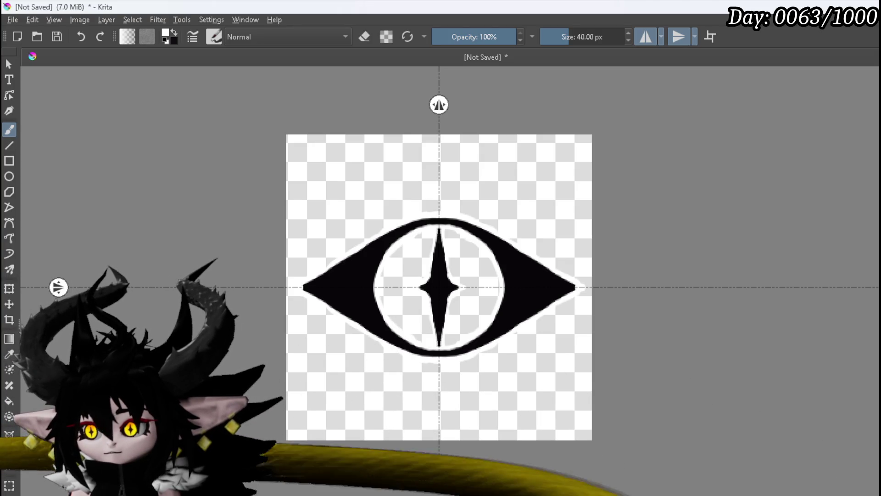
# Delete the old eye drawing from the layer and make black the painting colour
pyautogui.press('Delete')
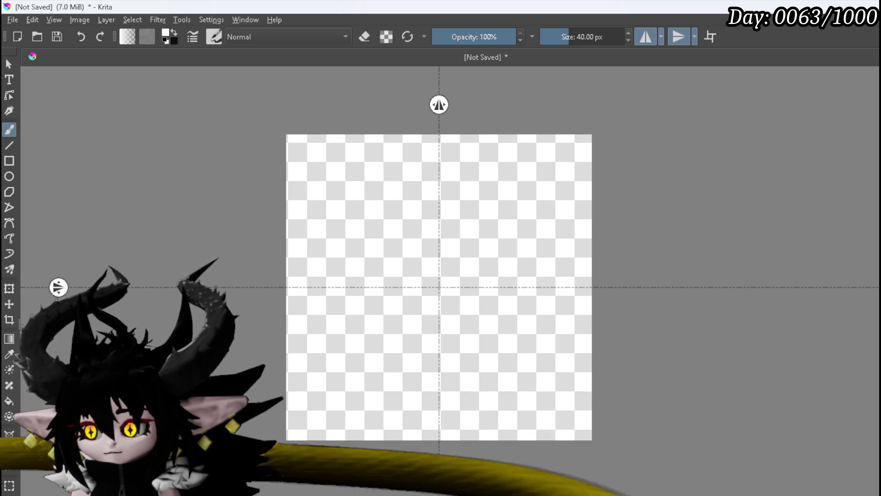
pyautogui.press('x')
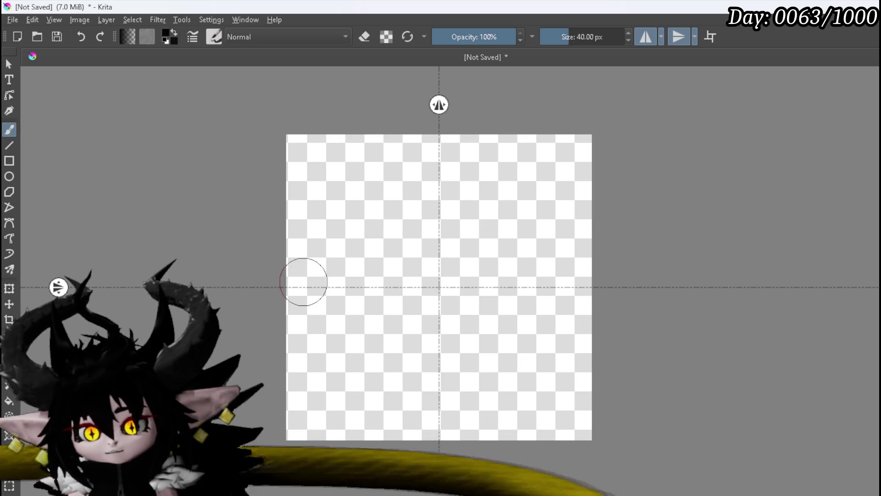
# Draw the mirrored almond-shaped mouth outline with short strokes in each corner
pyautogui.moveTo(299, 284)
pyautogui.mouseDown()
pyautogui.moveTo(372, 235)
pyautogui.moveTo(418, 221)
pyautogui.moveTo(407, 223)
pyautogui.mouseUp()
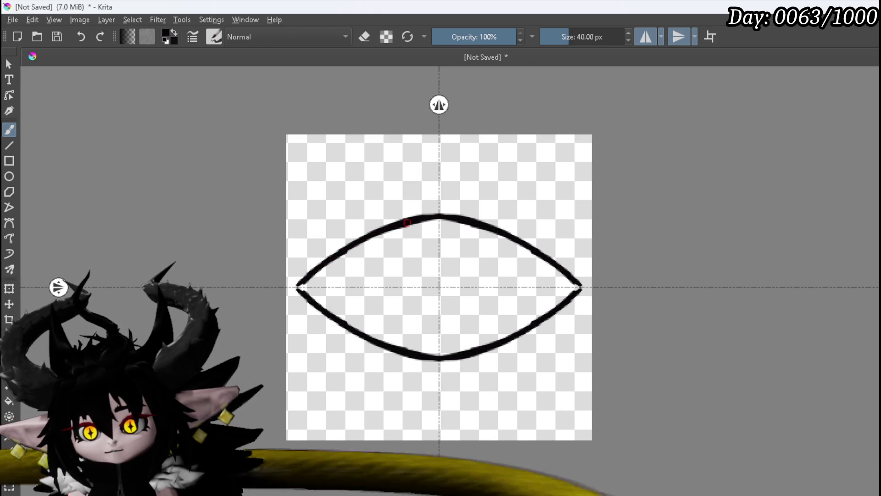
pyautogui.moveTo(317, 274); pyautogui.dragTo(319, 281)
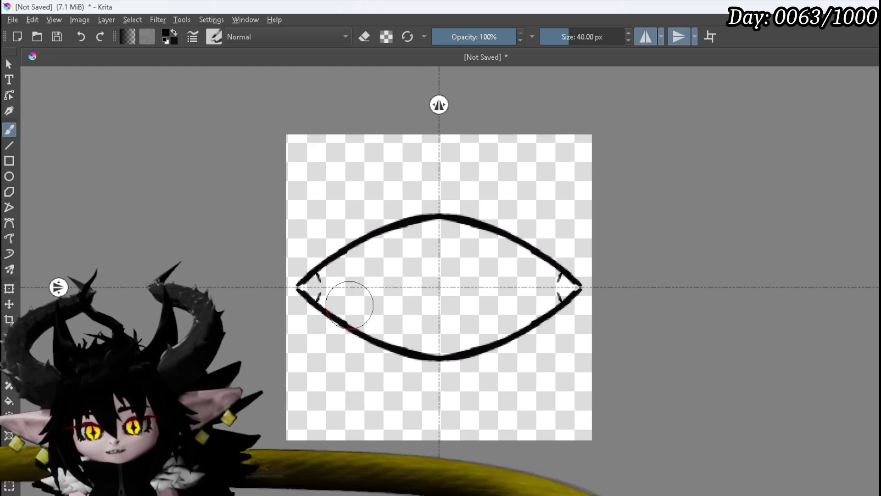
pyautogui.hotkey('ctrl', 'z')
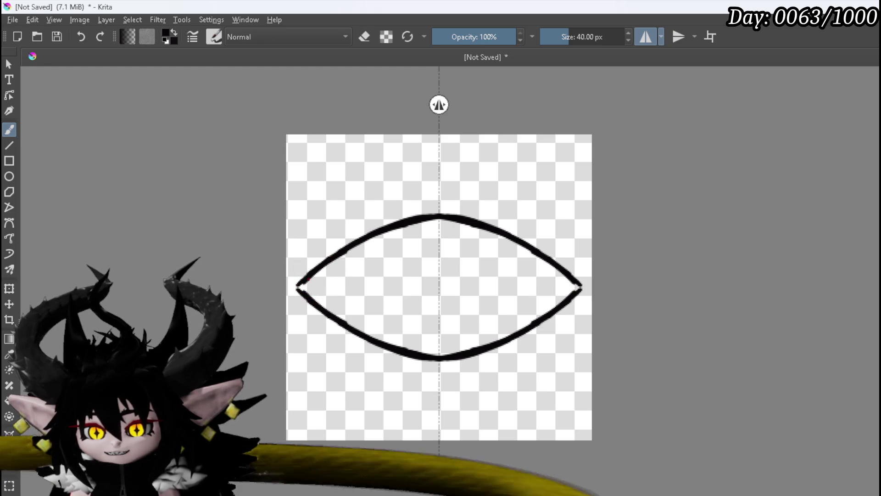
pyautogui.moveTo(307, 282)
pyautogui.mouseDown()
pyautogui.moveTo(315, 290)
pyautogui.moveTo(336, 273)
pyautogui.moveTo(349, 291)
pyautogui.mouseUp()
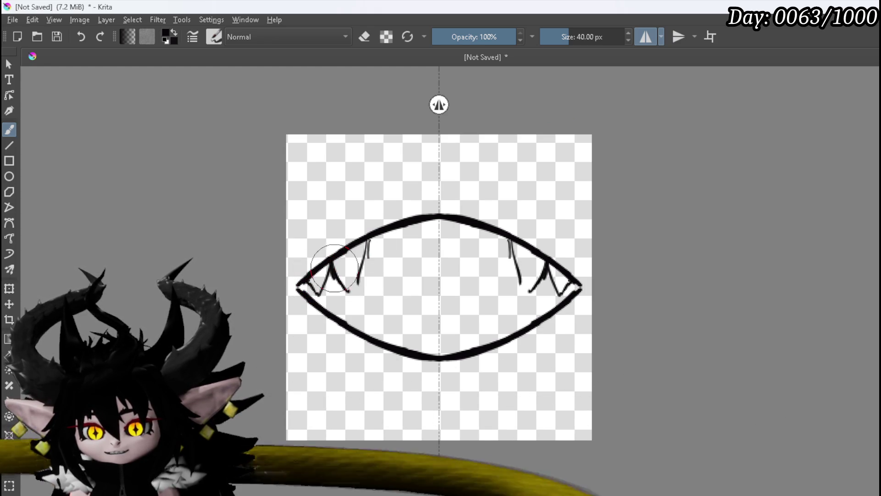
# Paint jagged mirrored teeth hanging from the upper lip and start a lower-left tooth
pyautogui.moveTo(369, 241); pyautogui.dragTo(361, 294)
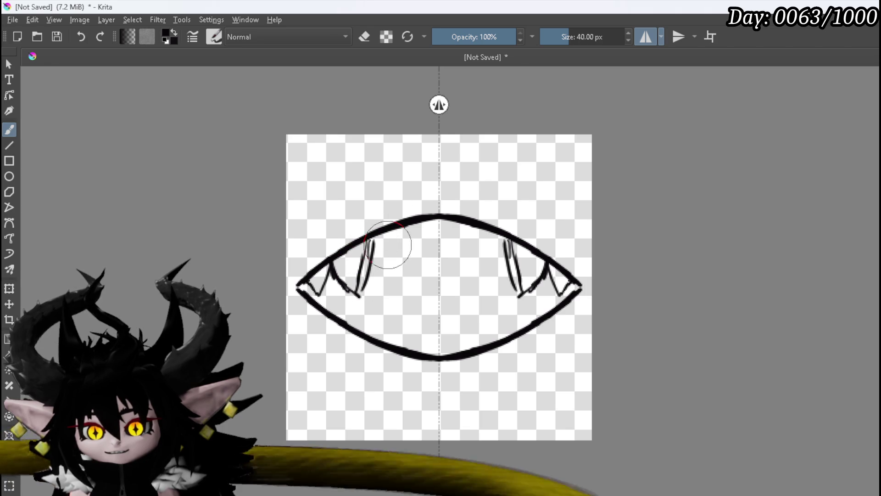
pyautogui.moveTo(376, 238); pyautogui.dragTo(396, 283)
pyautogui.moveTo(427, 221); pyautogui.dragTo(402, 281)
pyautogui.moveTo(423, 223); pyautogui.dragTo(439, 274)
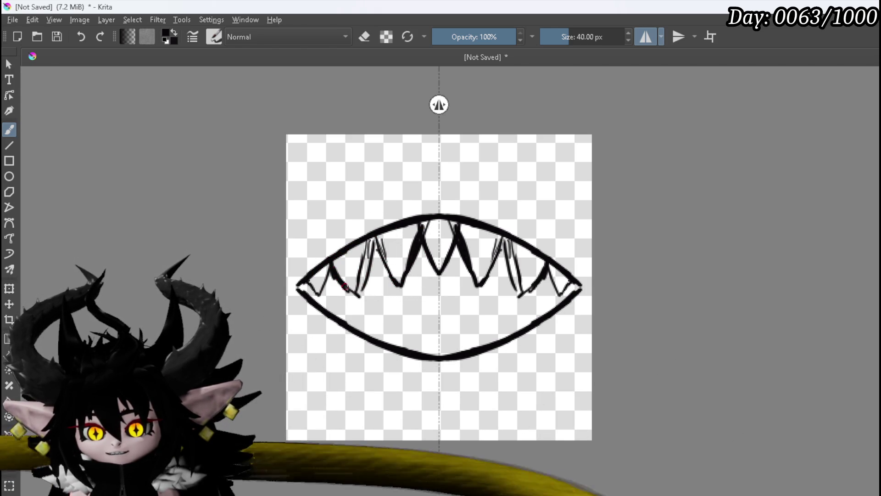
pyautogui.moveTo(353, 300)
pyautogui.mouseDown()
pyautogui.moveTo(367, 287)
pyautogui.moveTo(384, 229)
pyautogui.mouseUp()
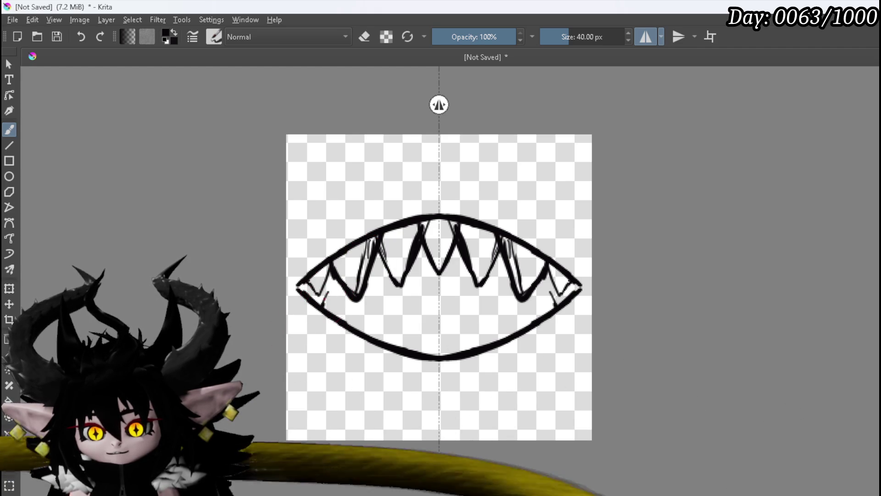
pyautogui.moveTo(326, 305)
pyautogui.mouseDown()
pyautogui.moveTo(348, 323)
pyautogui.moveTo(381, 291)
pyautogui.moveTo(396, 342)
pyautogui.mouseUp()
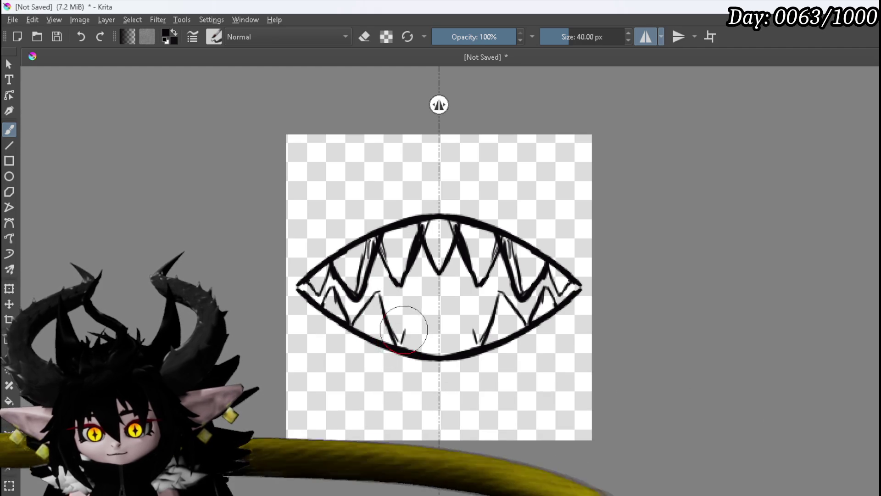
# Draw and thicken the mirrored V-shaped lower teeth toward the centre
pyautogui.moveTo(399, 343); pyautogui.dragTo(413, 302)
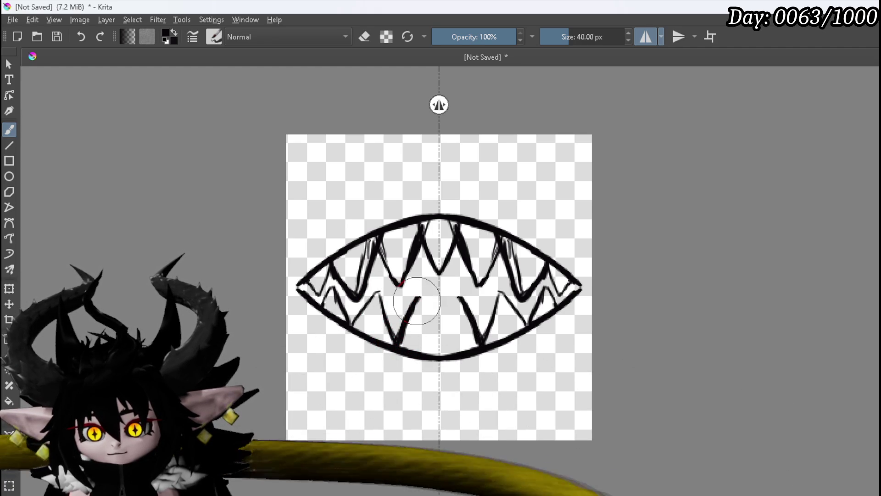
pyautogui.moveTo(422, 298); pyautogui.dragTo(438, 343)
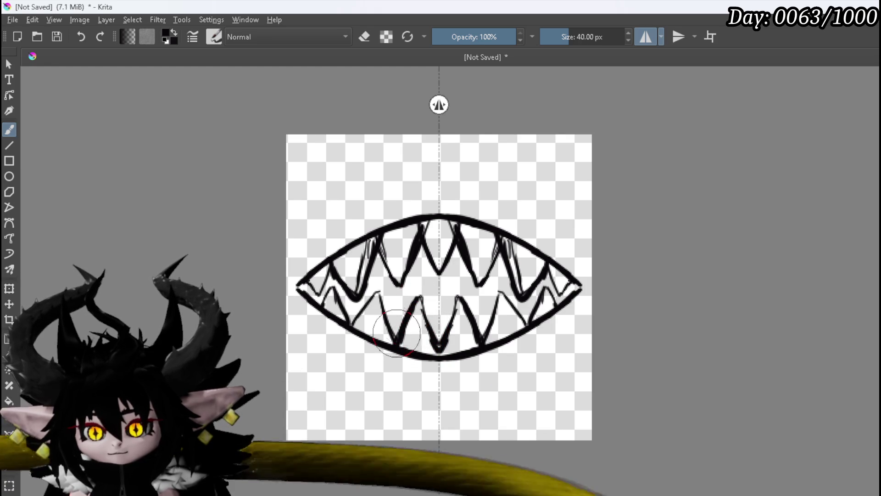
pyautogui.moveTo(393, 337); pyautogui.dragTo(414, 295)
pyautogui.moveTo(392, 337); pyautogui.dragTo(413, 298)
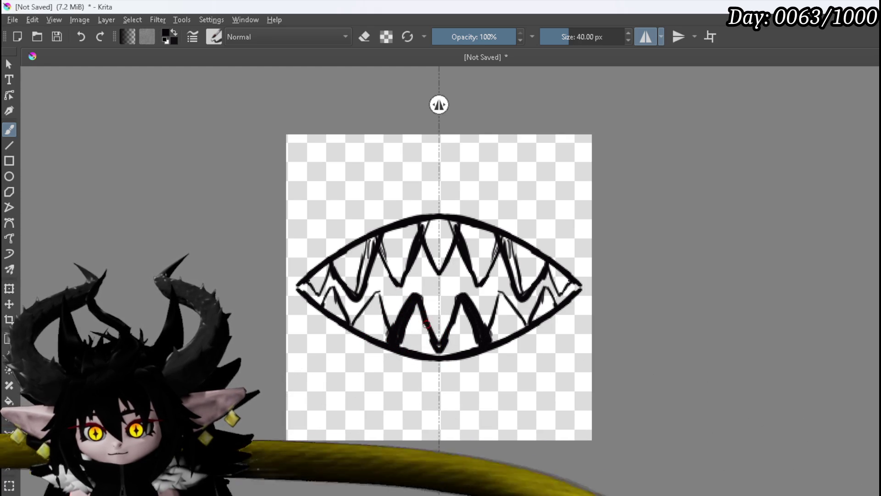
pyautogui.moveTo(428, 339); pyautogui.dragTo(431, 342)
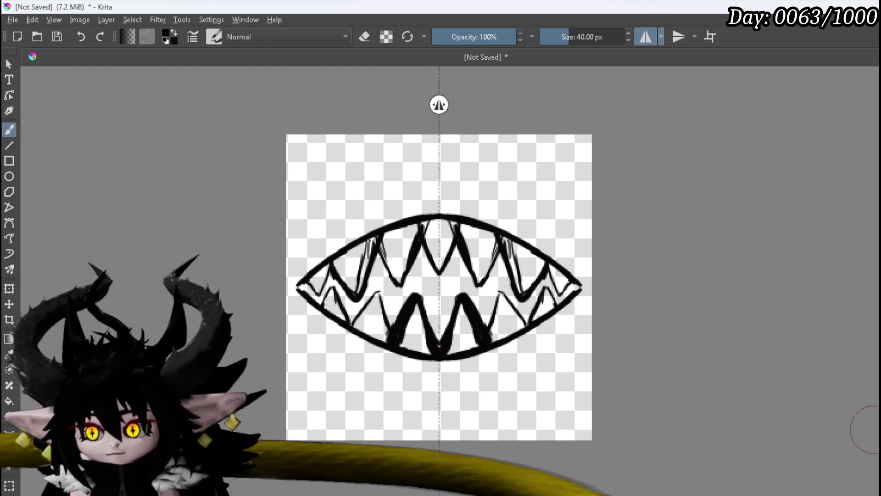
# Erase stray marks by the central lower teeth, then fill black between the upper outer teeth
pyautogui.press('e')
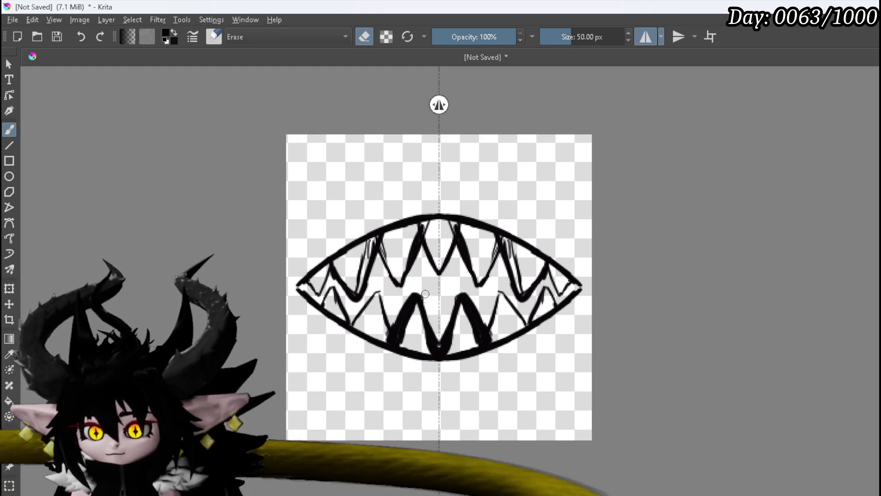
pyautogui.moveTo(435, 332); pyautogui.dragTo(439, 342)
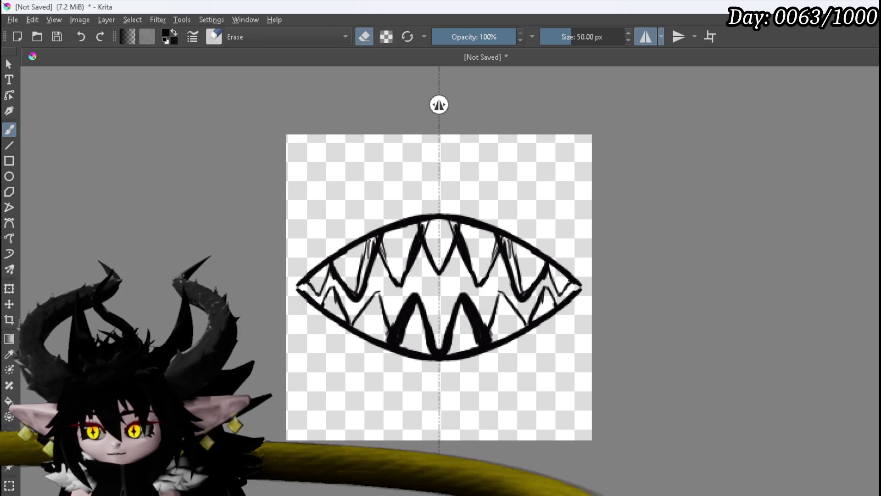
pyautogui.press('e')
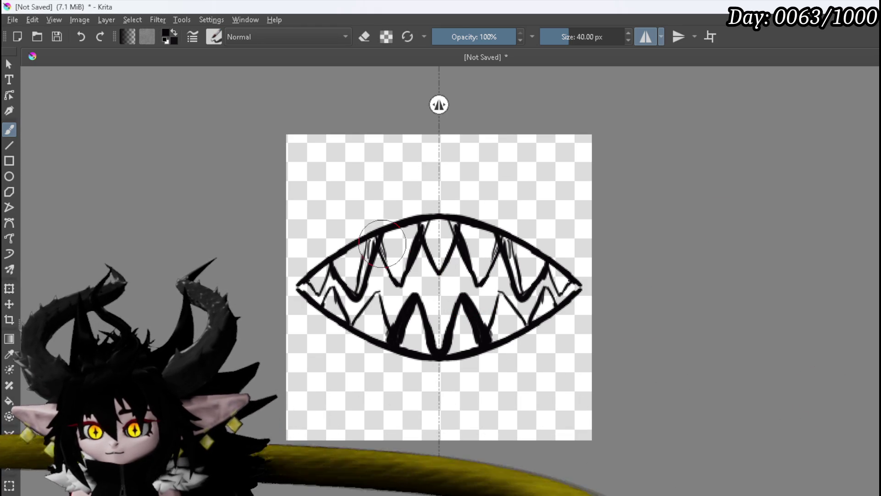
pyautogui.moveTo(365, 244); pyautogui.dragTo(354, 293)
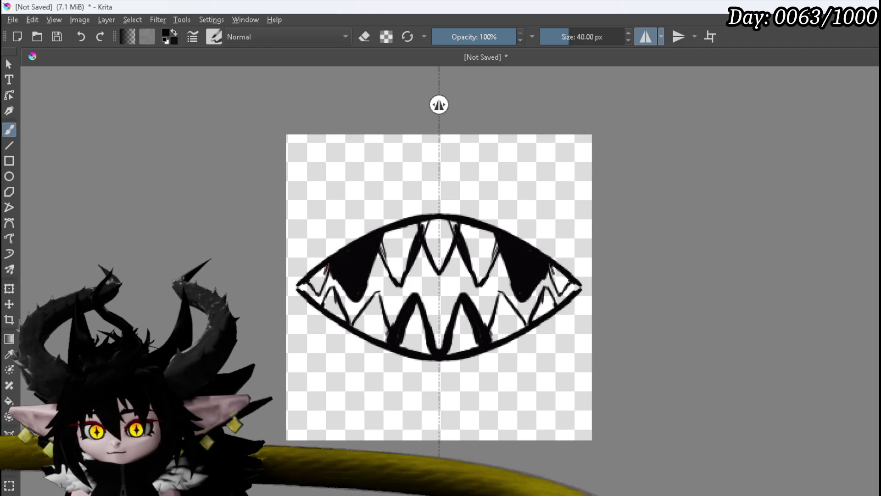
# Fill the upper corners, lower tooth gaps and upper gum with mirrored black
pyautogui.moveTo(327, 265); pyautogui.dragTo(312, 280)
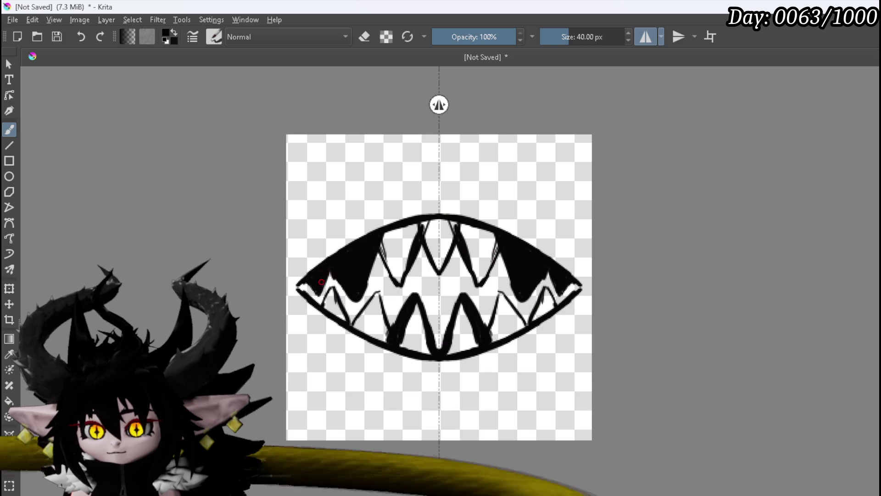
pyautogui.moveTo(326, 292); pyautogui.dragTo(329, 294)
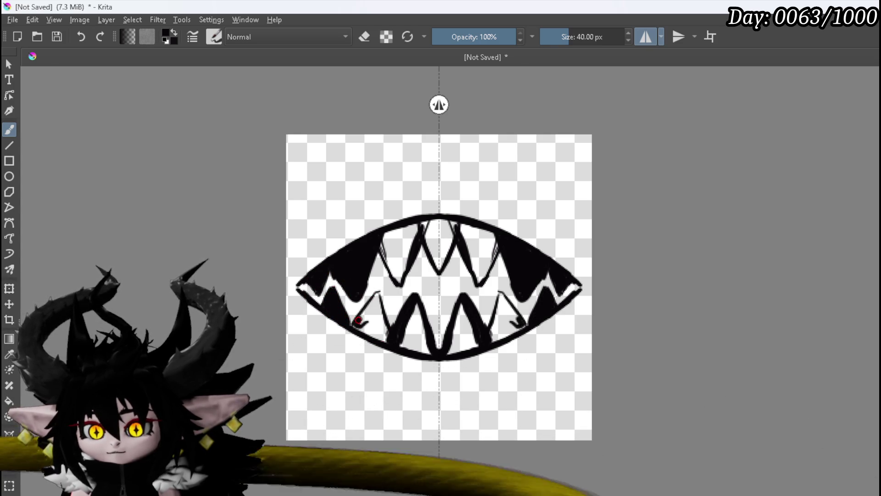
pyautogui.moveTo(359, 320); pyautogui.dragTo(373, 307)
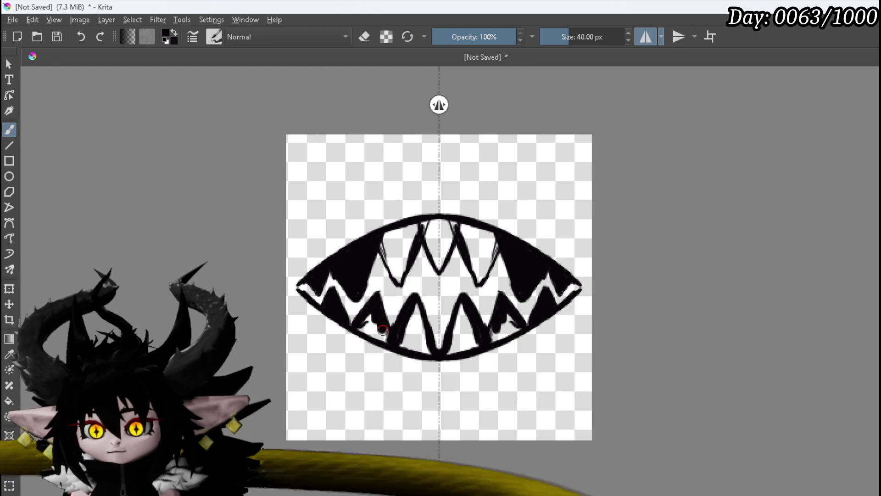
pyautogui.moveTo(378, 326)
pyautogui.mouseDown()
pyautogui.moveTo(366, 325)
pyautogui.moveTo(406, 337)
pyautogui.moveTo(397, 344)
pyautogui.moveTo(413, 316)
pyautogui.moveTo(419, 339)
pyautogui.moveTo(402, 345)
pyautogui.moveTo(427, 353)
pyautogui.mouseUp()
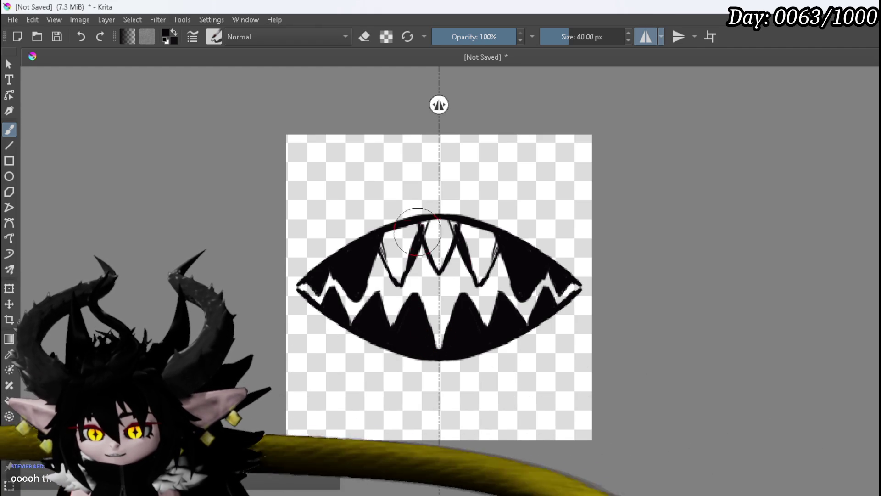
pyautogui.moveTo(384, 239)
pyautogui.mouseDown()
pyautogui.moveTo(404, 231)
pyautogui.moveTo(384, 245)
pyautogui.moveTo(397, 276)
pyautogui.moveTo(414, 237)
pyautogui.moveTo(395, 251)
pyautogui.mouseUp()
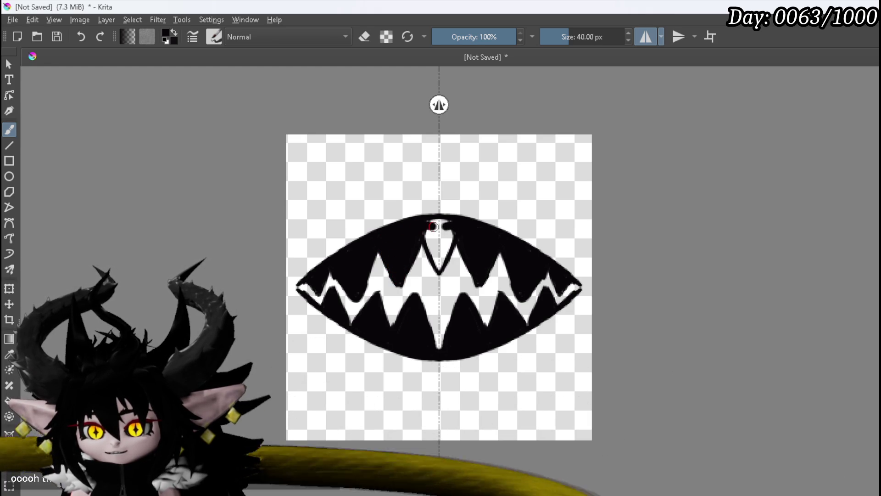
pyautogui.moveTo(432, 227)
pyautogui.mouseDown()
pyautogui.moveTo(443, 226)
pyautogui.moveTo(432, 247)
pyautogui.mouseUp()
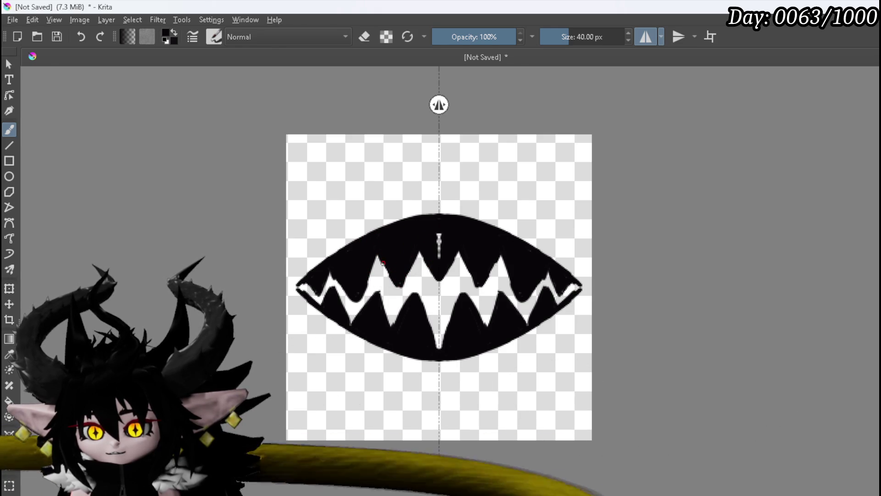
pyautogui.click(396, 286)
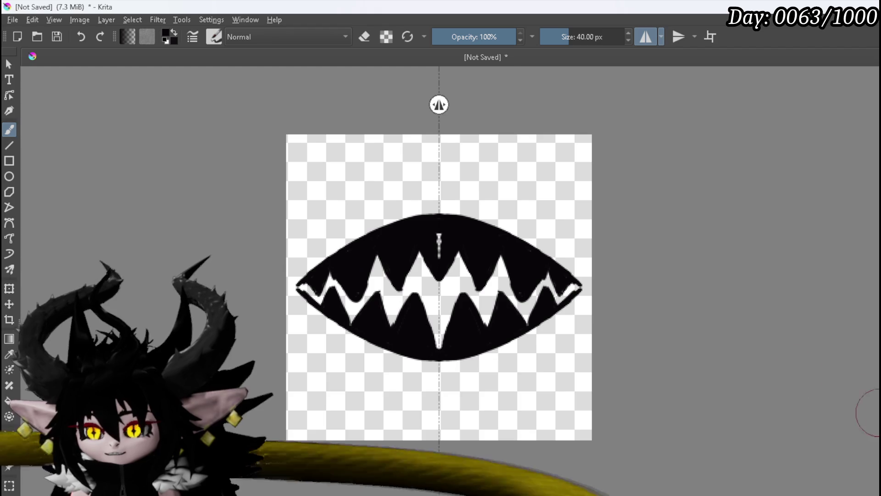
# Erase a stray black spot by the left teeth and touch up the left tooth edge
pyautogui.press('e')
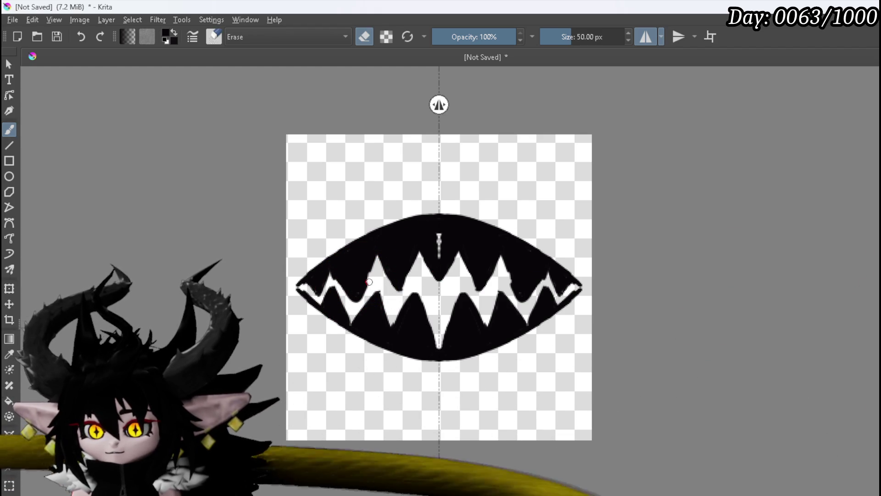
pyautogui.moveTo(368, 289); pyautogui.dragTo(366, 293)
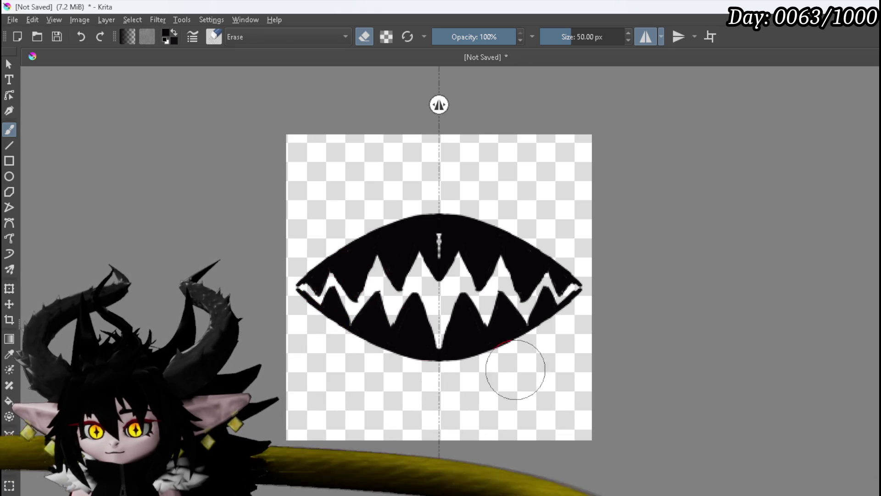
pyautogui.press('e')
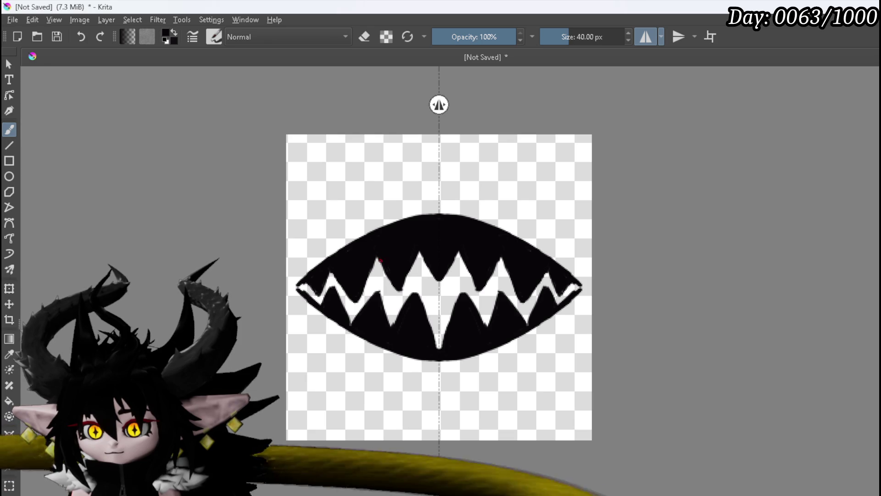
pyautogui.moveTo(382, 270); pyautogui.dragTo(390, 283)
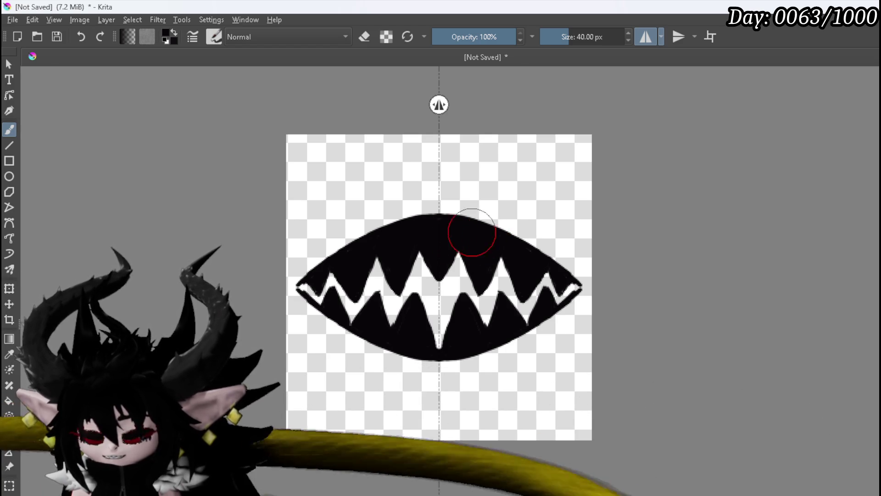
pyautogui.press('e')
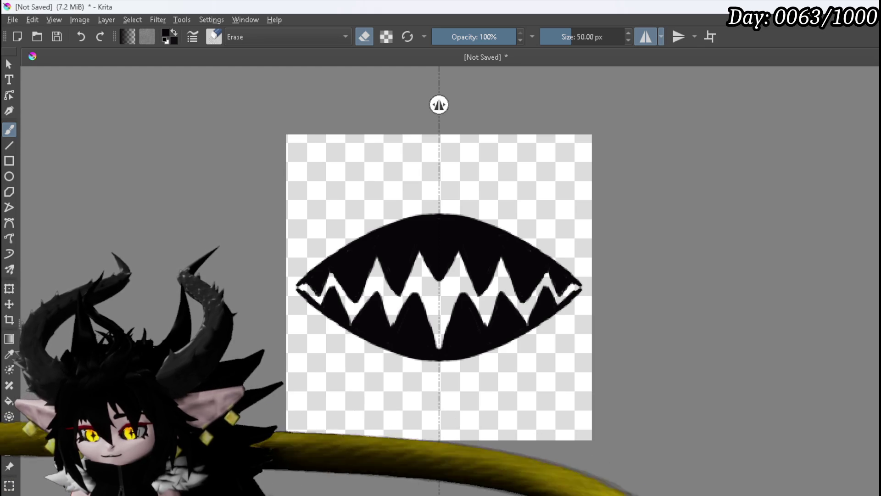
pyautogui.scroll(5, 433, 335)
# Zoom in, erase stray black along the tooth edges, and touch up a tooth edge in black
pyautogui.moveTo(437, 365); pyautogui.dragTo(477, 407)
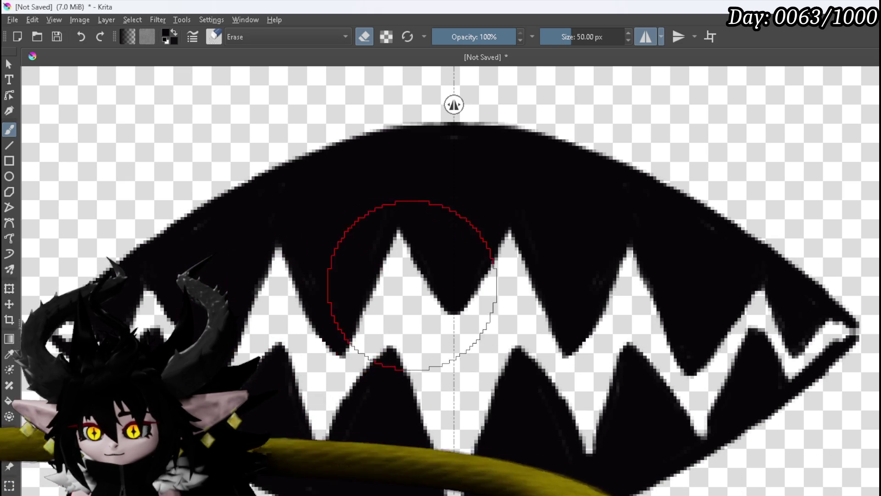
pyautogui.moveTo(456, 309)
pyautogui.mouseDown()
pyautogui.moveTo(423, 305)
pyautogui.moveTo(423, 317)
pyautogui.moveTo(441, 315)
pyautogui.moveTo(435, 307)
pyautogui.moveTo(461, 324)
pyautogui.mouseUp()
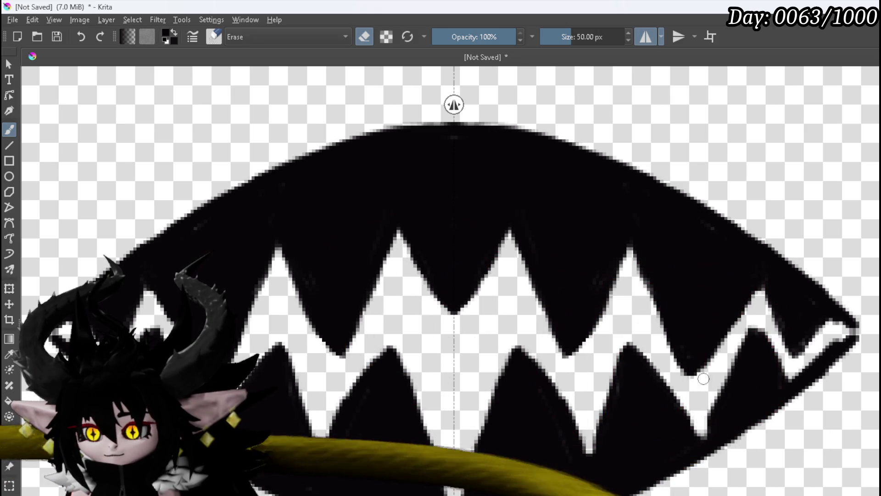
pyautogui.moveTo(663, 384)
pyautogui.mouseDown()
pyautogui.moveTo(700, 377)
pyautogui.moveTo(669, 384)
pyautogui.mouseUp()
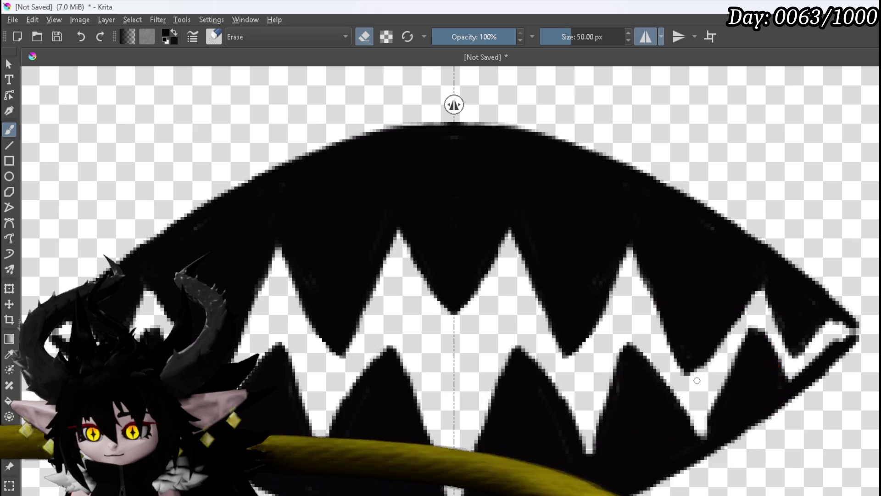
pyautogui.moveTo(728, 354)
pyautogui.mouseDown()
pyautogui.moveTo(687, 374)
pyautogui.moveTo(716, 360)
pyautogui.moveTo(711, 366)
pyautogui.mouseUp()
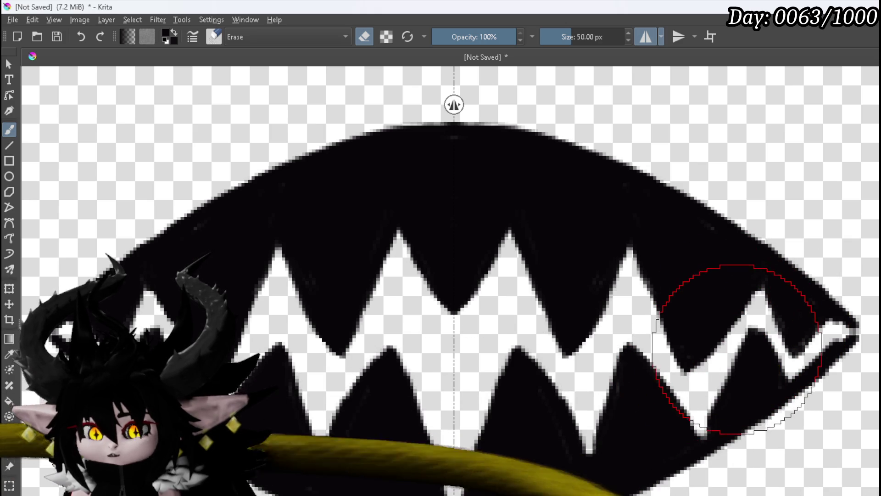
pyautogui.press('e')
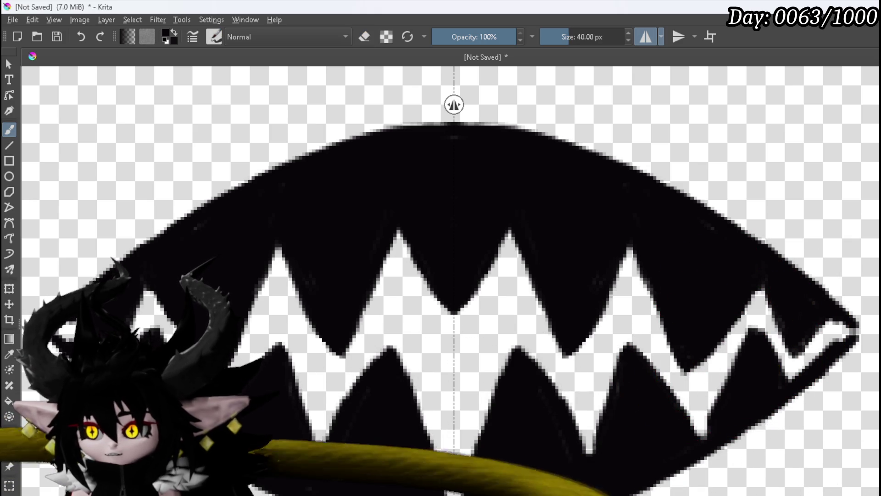
pyautogui.moveTo(580, 301); pyautogui.dragTo(584, 298)
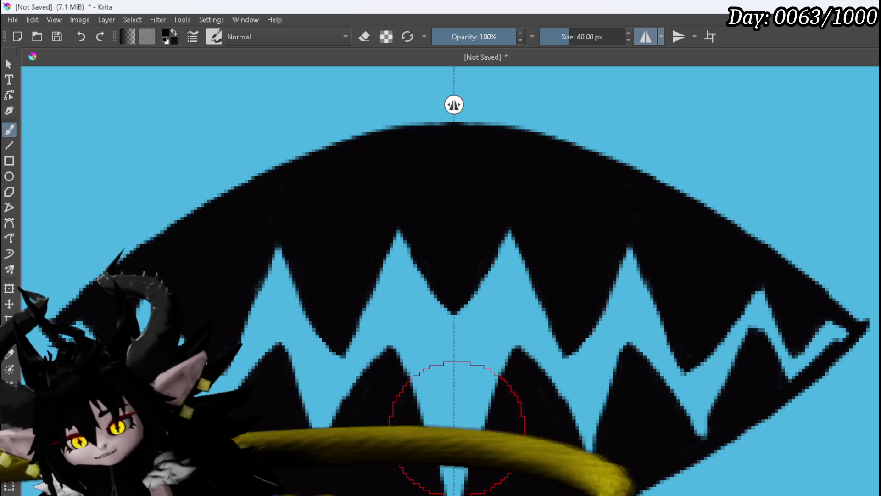
# Bridge the two lower middle teeth and darken the lower-right tooth in black
pyautogui.moveTo(453, 478)
pyautogui.mouseDown()
pyautogui.moveTo(438, 495)
pyautogui.moveTo(420, 487)
pyautogui.moveTo(441, 472)
pyautogui.mouseUp()
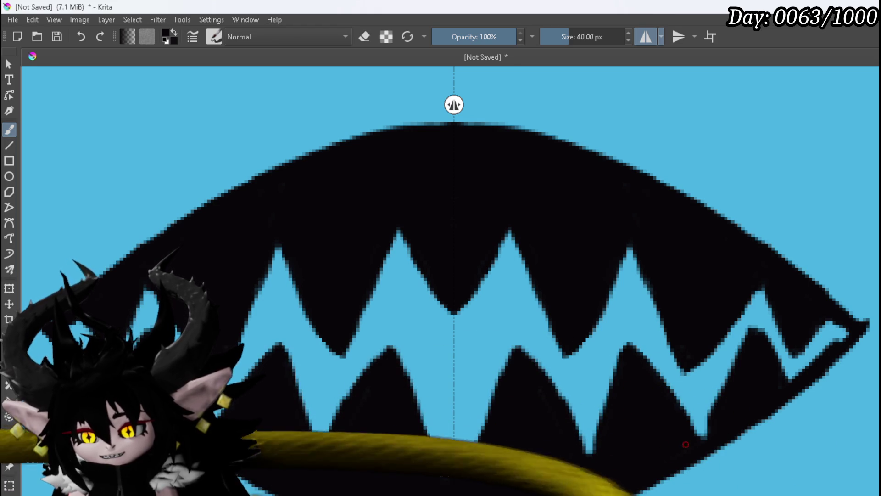
pyautogui.moveTo(698, 434); pyautogui.dragTo(728, 415)
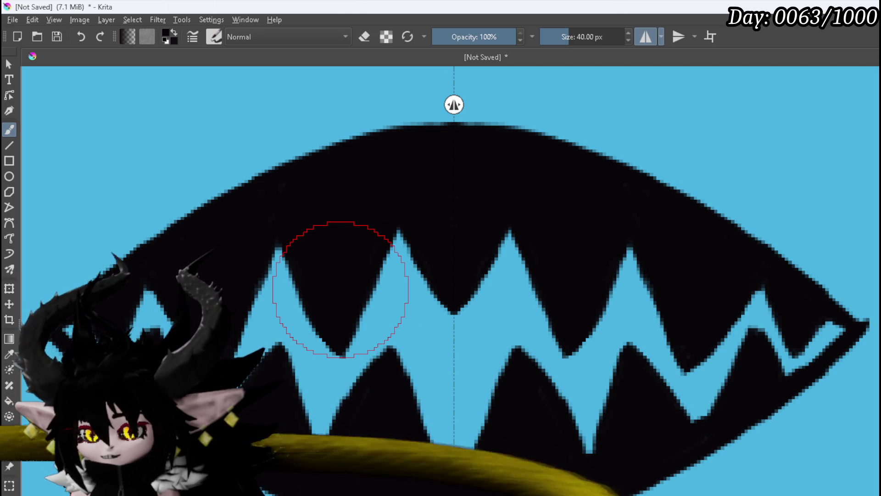
pyautogui.press('-')
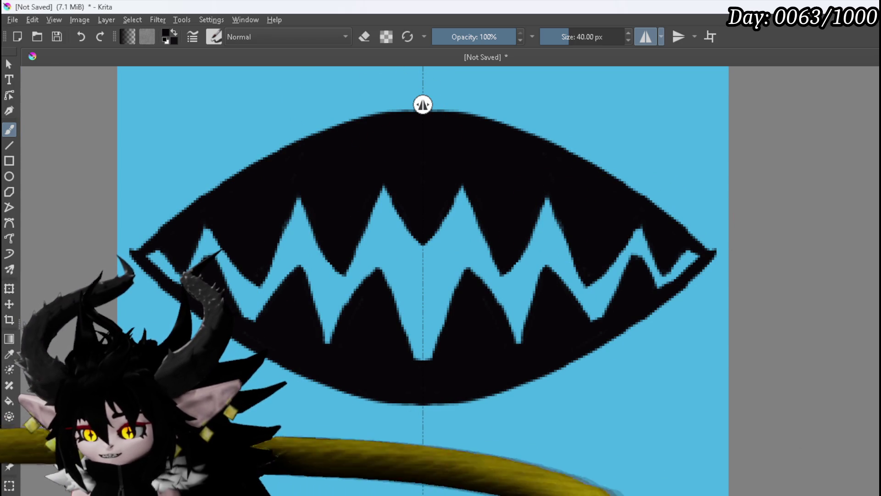
# Switch to white and paint a mirrored white outline from the left tip along the upper edge
pyautogui.press('x')
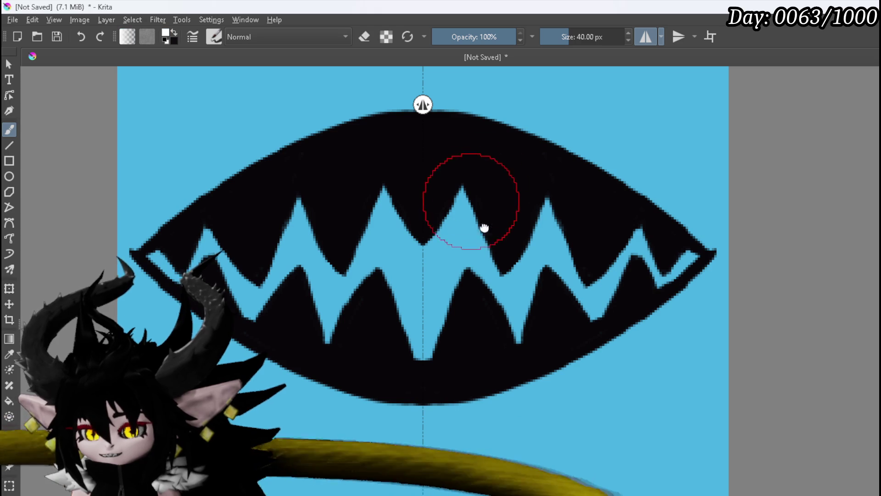
pyautogui.moveTo(470, 195); pyautogui.dragTo(492, 253)
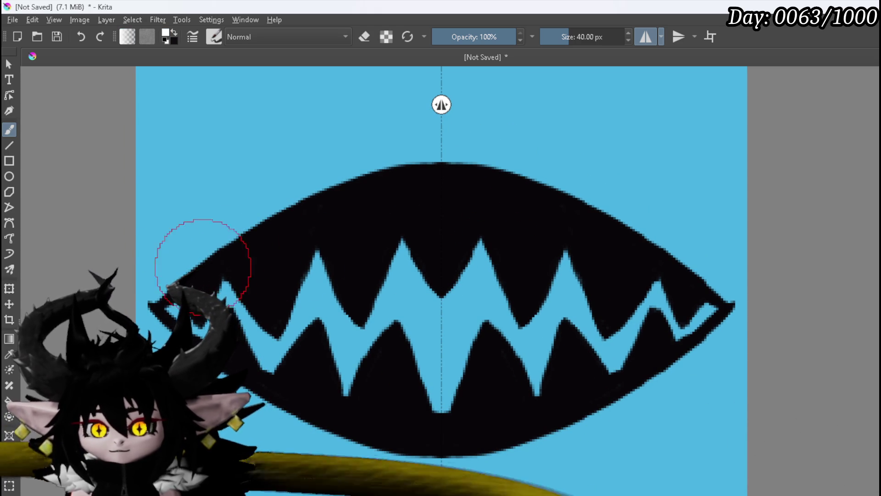
pyautogui.moveTo(150, 304); pyautogui.dragTo(172, 285)
pyautogui.moveTo(209, 260)
pyautogui.mouseDown()
pyautogui.moveTo(290, 209)
pyautogui.moveTo(416, 166)
pyautogui.mouseUp()
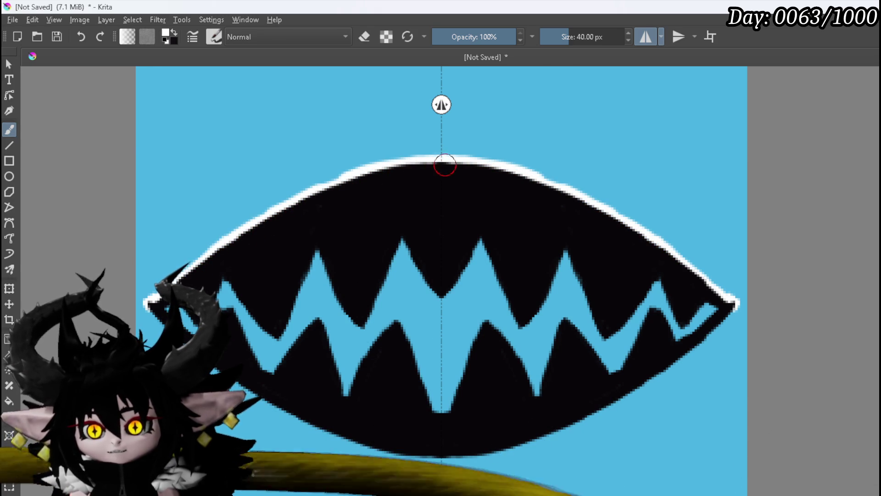
# Extend the mirrored white outline down the lower edge and close it at the pointed corners
pyautogui.moveTo(148, 299); pyautogui.dragTo(186, 344)
pyautogui.moveTo(219, 369)
pyautogui.mouseDown()
pyautogui.moveTo(300, 423)
pyautogui.moveTo(367, 452)
pyautogui.mouseUp()
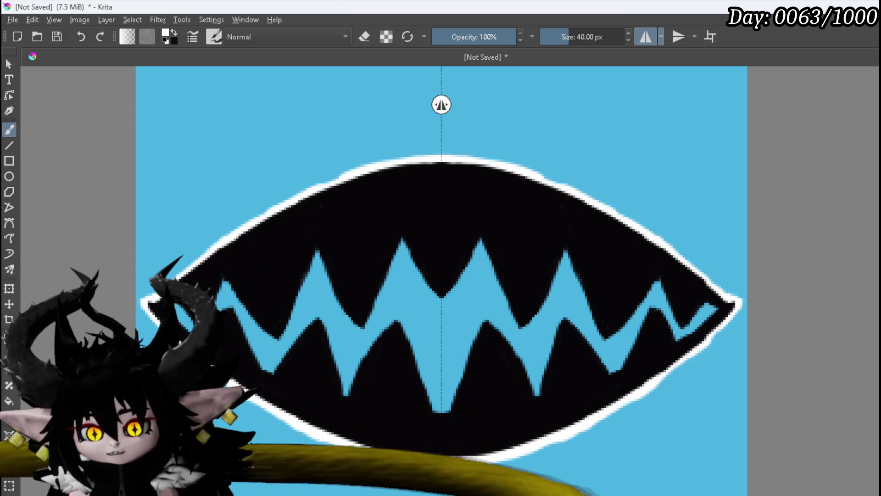
pyautogui.click(174, 305)
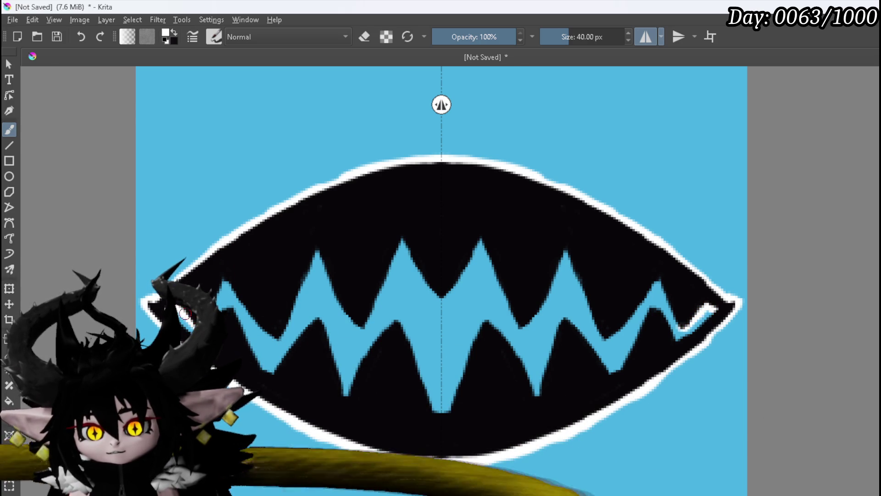
pyautogui.moveTo(188, 316)
pyautogui.mouseDown()
pyautogui.moveTo(205, 333)
pyautogui.moveTo(217, 301)
pyautogui.mouseUp()
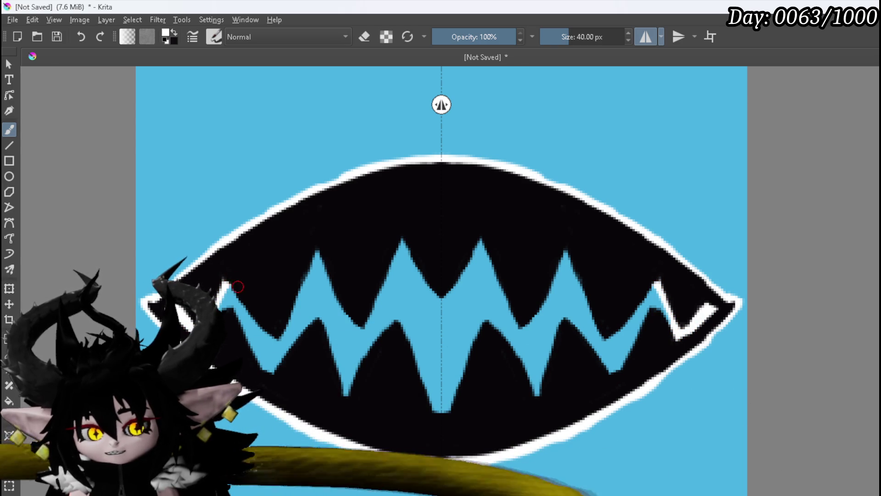
# Outline the edges of the left and centre-left zigzag teeth with mirrored white strokes
pyautogui.moveTo(234, 284); pyautogui.dragTo(240, 298)
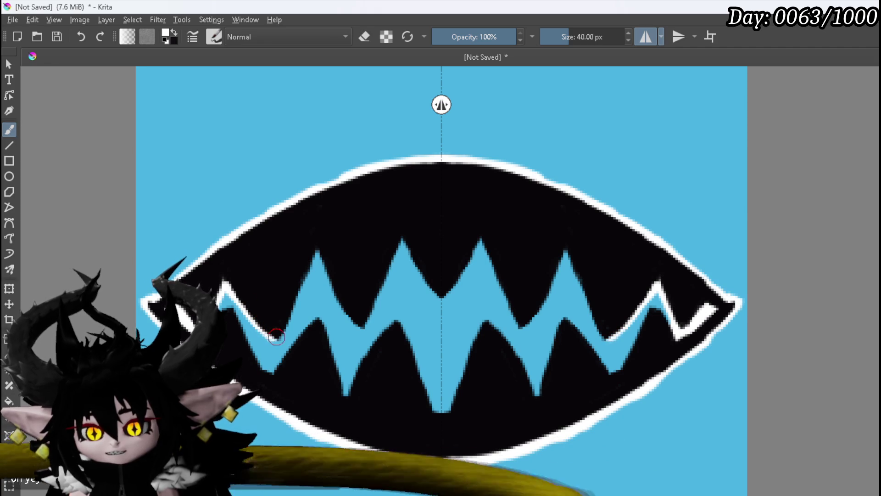
pyautogui.moveTo(276, 337); pyautogui.dragTo(319, 262)
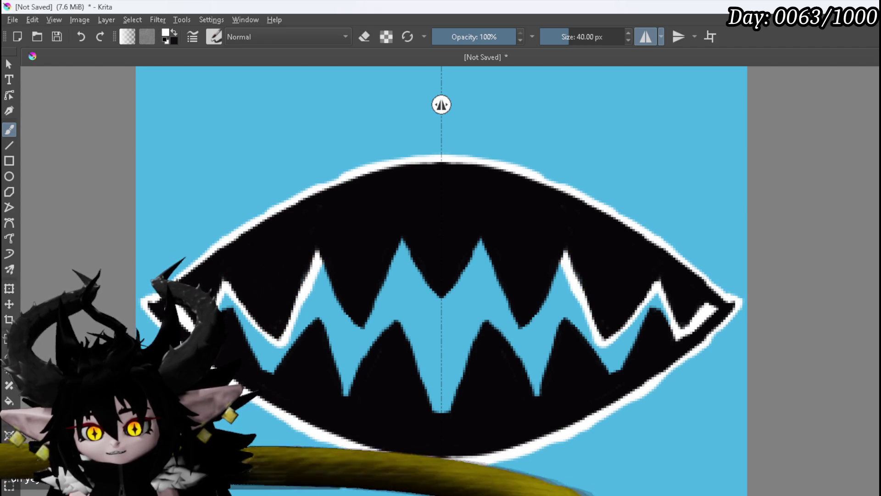
pyautogui.click(231, 308)
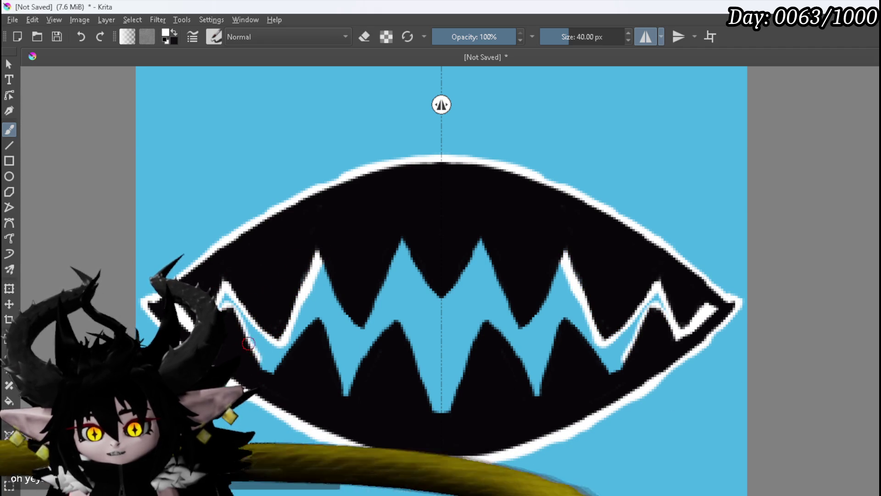
pyautogui.moveTo(244, 324)
pyautogui.mouseDown()
pyautogui.moveTo(262, 372)
pyautogui.moveTo(272, 373)
pyautogui.mouseUp()
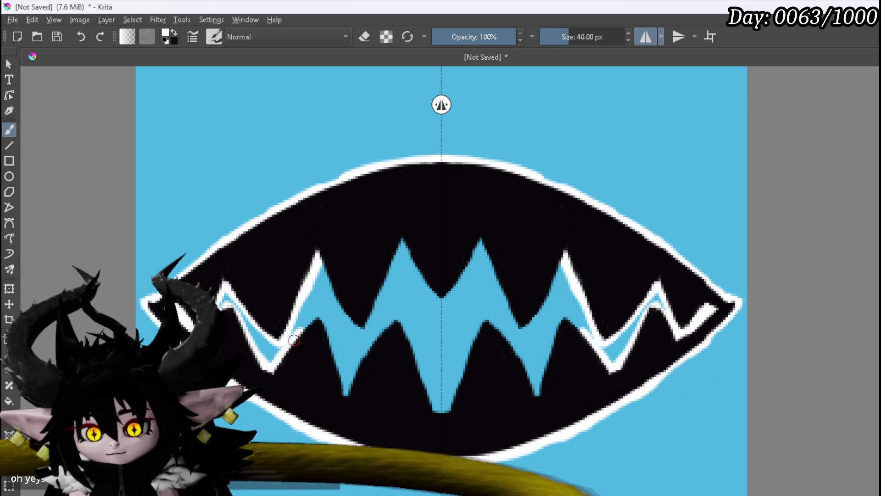
pyautogui.moveTo(319, 316)
pyautogui.mouseDown()
pyautogui.moveTo(299, 336)
pyautogui.moveTo(315, 318)
pyautogui.mouseUp()
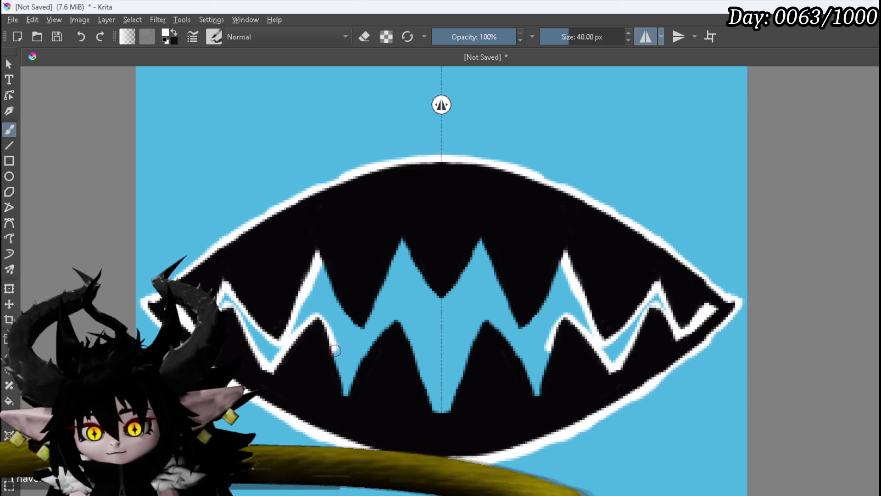
pyautogui.moveTo(334, 349)
pyautogui.mouseDown()
pyautogui.moveTo(345, 391)
pyautogui.moveTo(397, 318)
pyautogui.moveTo(427, 400)
pyautogui.mouseUp()
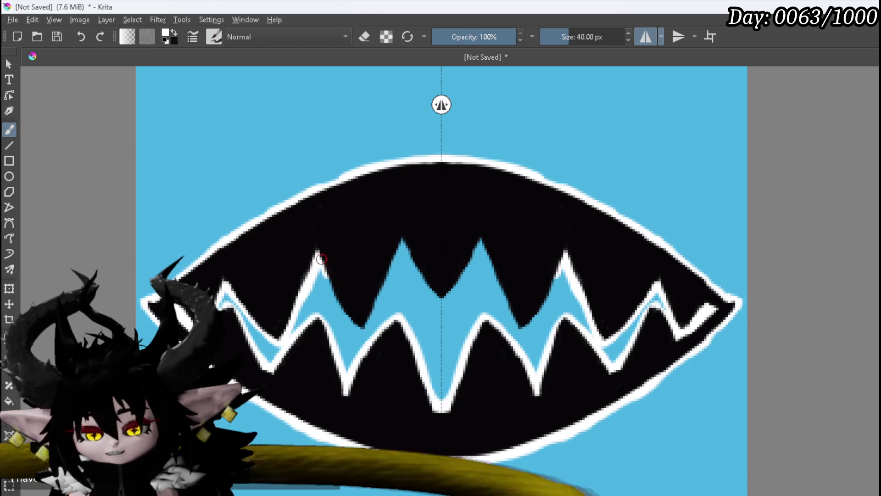
pyautogui.moveTo(324, 265)
pyautogui.mouseDown()
pyautogui.moveTo(348, 316)
pyautogui.moveTo(369, 318)
pyautogui.mouseUp()
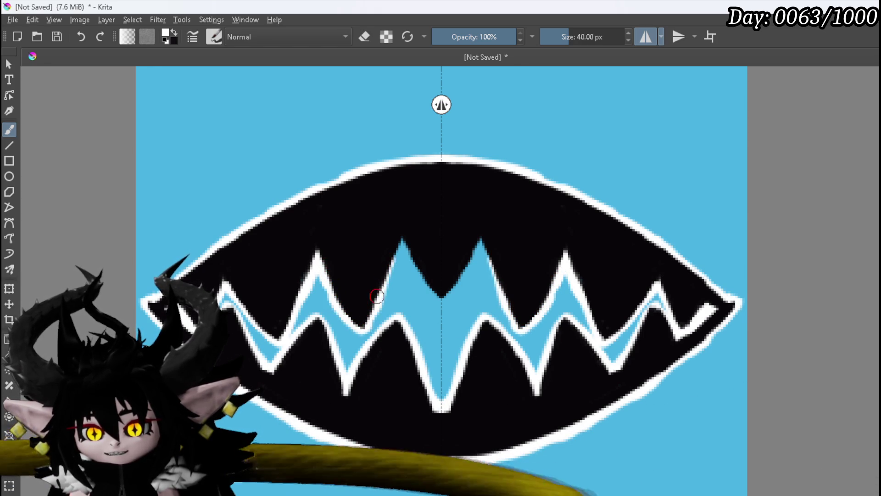
pyautogui.moveTo(405, 243); pyautogui.dragTo(444, 301)
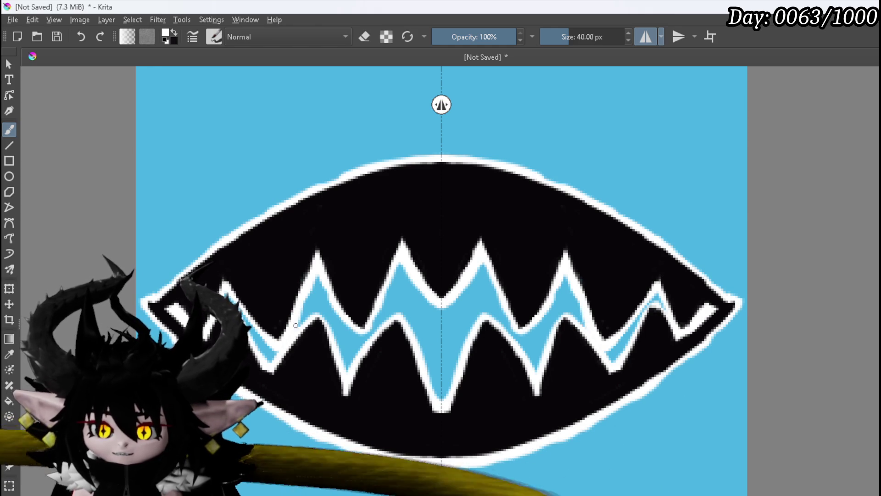
pyautogui.moveTo(345, 268); pyautogui.dragTo(338, 299)
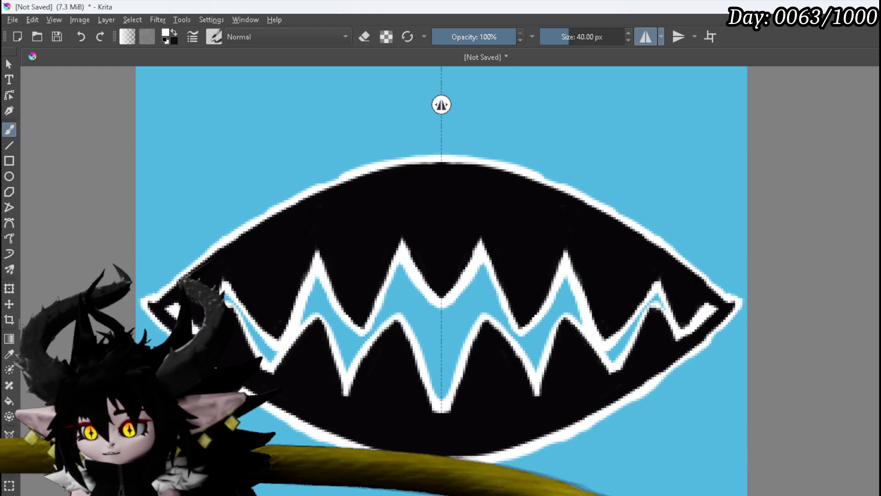
# Hide the blue background layer and export the mouth icon as a PNG with default options
pyautogui.hotkey('ctrl', 'z')
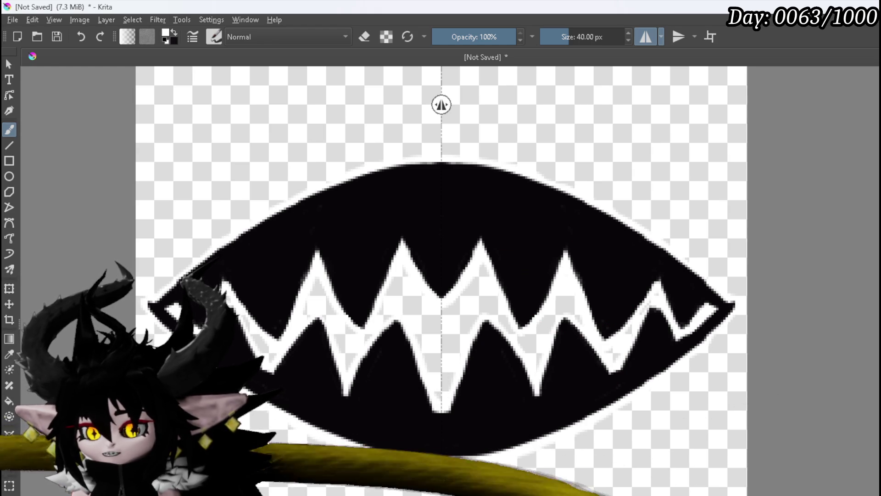
pyautogui.click(12, 20)
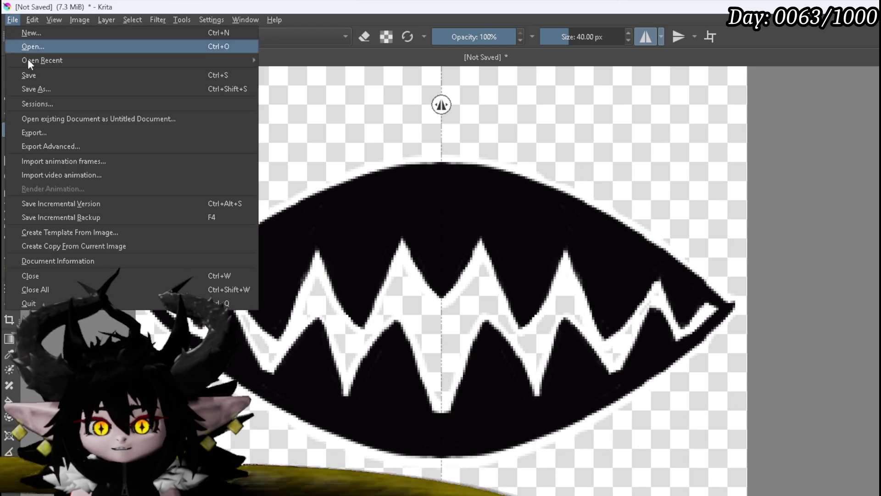
pyautogui.click(33, 134)
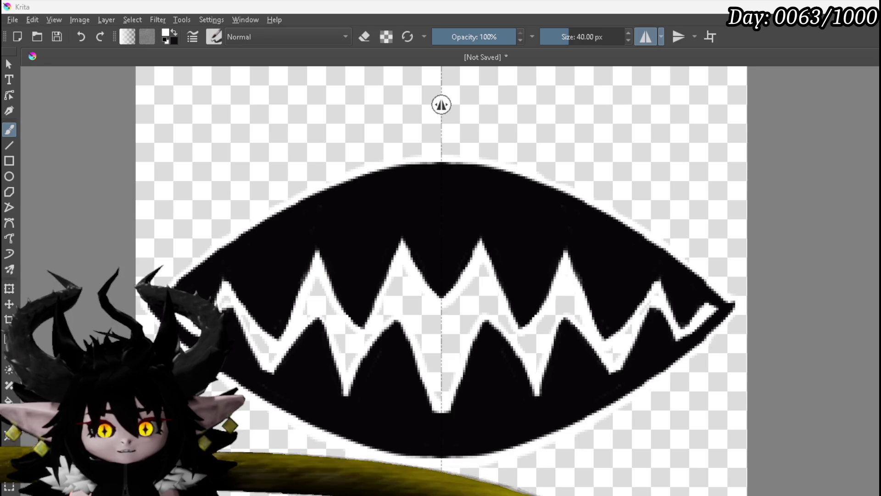
pyautogui.press('Return')
pyautogui.click(617, 408)
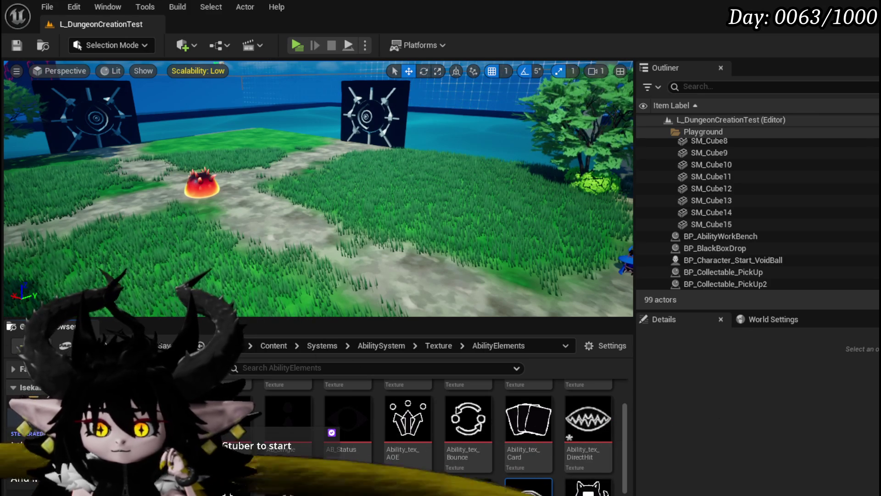
# Save the updated Ability_tex_DirectHit texture asset in Unreal Engine
pyautogui.scroll(-5, 463, 458)
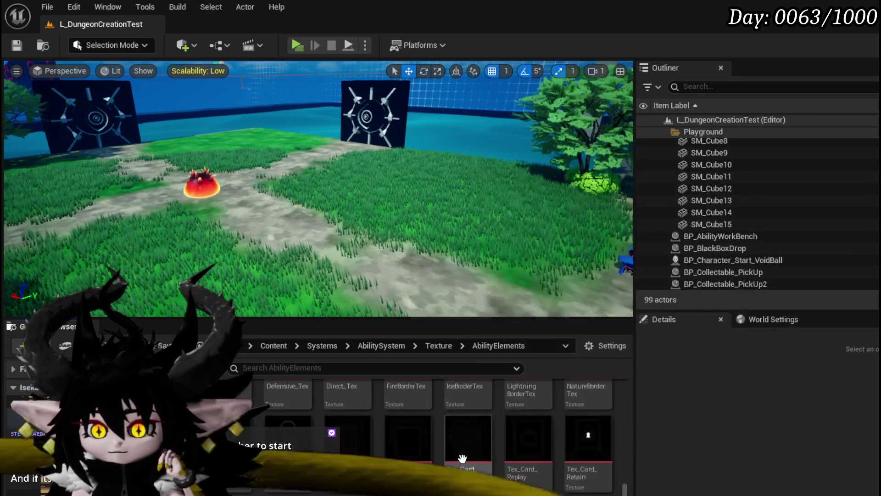
pyautogui.scroll(3, 462, 459)
pyautogui.scroll(3, 462, 458)
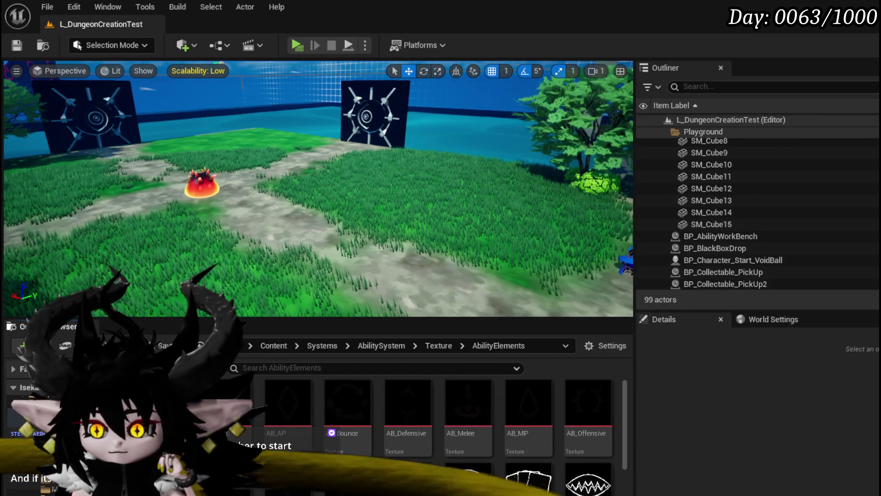
pyautogui.hotkey('ctrl', 'shift', 's')
pyautogui.click(645, 453)
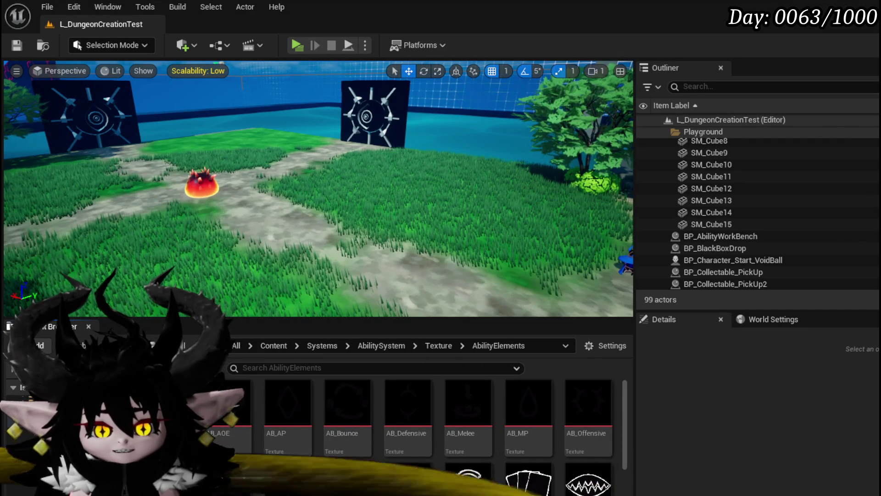
# Save the AbilityWorkBenchUI widget blueprint and return to Krita
pyautogui.hotkey('alt', 'Tab')
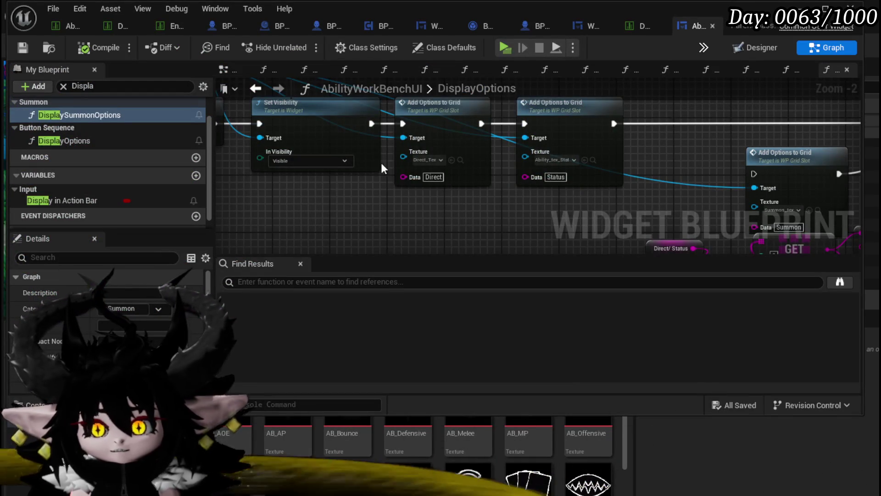
pyautogui.scroll(-1, 361, 232)
pyautogui.click(22, 47)
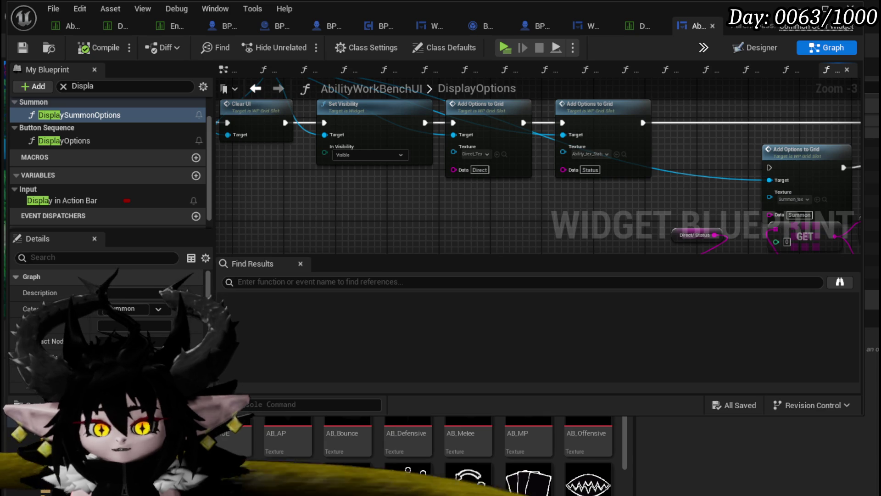
pyautogui.hotkey('alt', 'Tab')
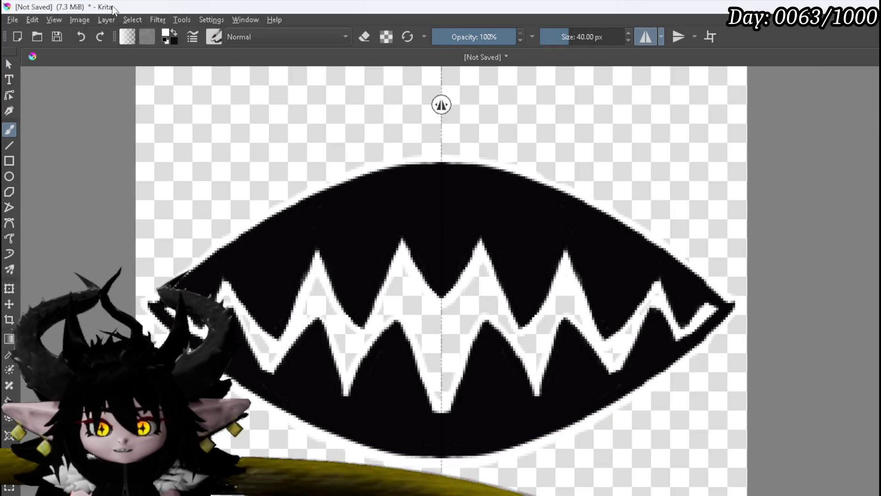
pyautogui.click(17, 21)
pyautogui.moveTo(44, 63)
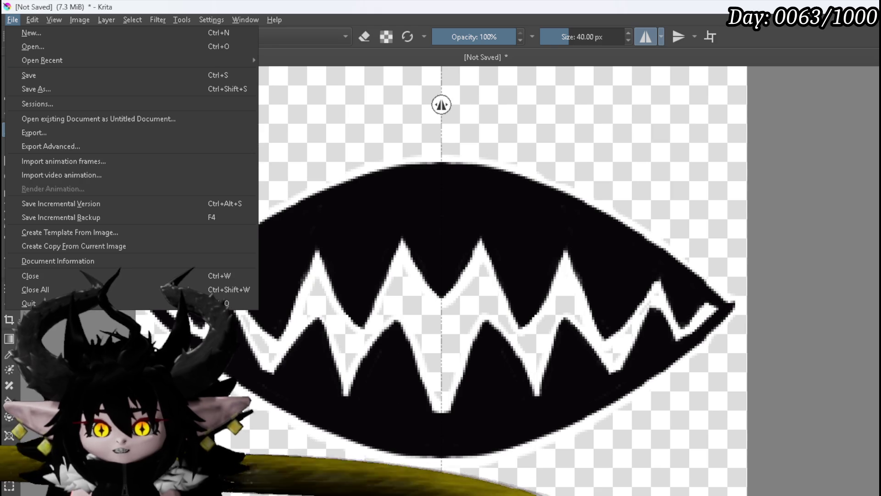
pyautogui.click(397, 480)
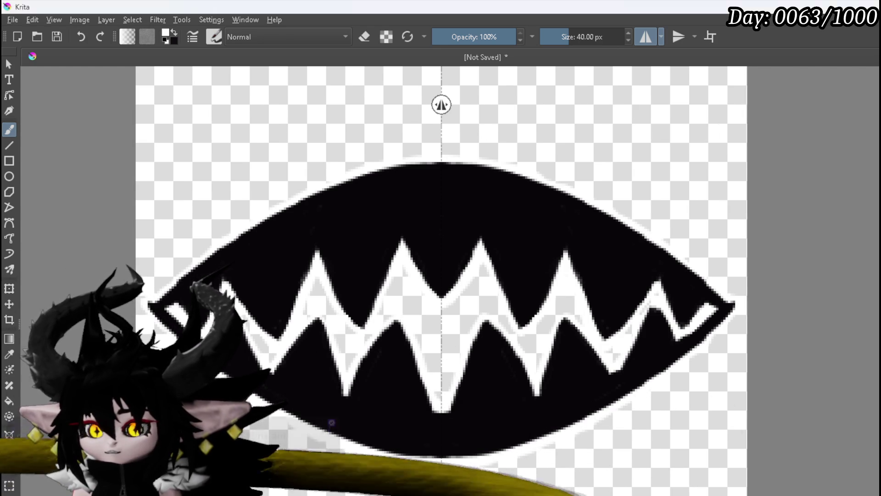
# Restore Krita's full docker layout from canvas-only mode, then switch to Unreal Engine
pyautogui.press('Tab')
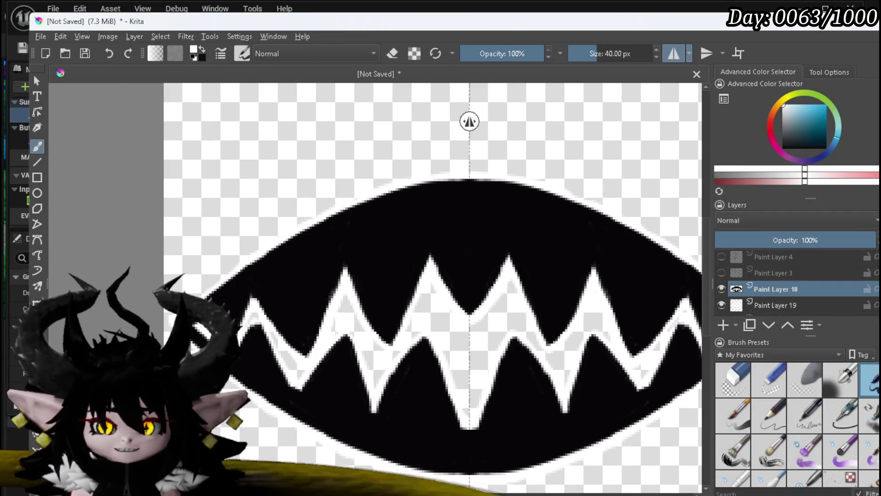
pyautogui.hotkey('alt', 'Tab')
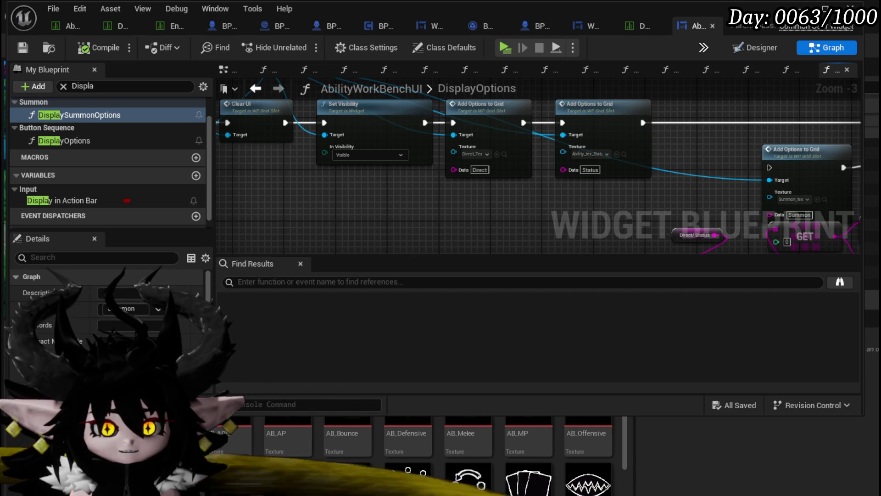
# Switch from Unreal Engine back to Krita's ChuraFrontViewVtuberModel.kra document
pyautogui.hotkey('alt', 'Tab')
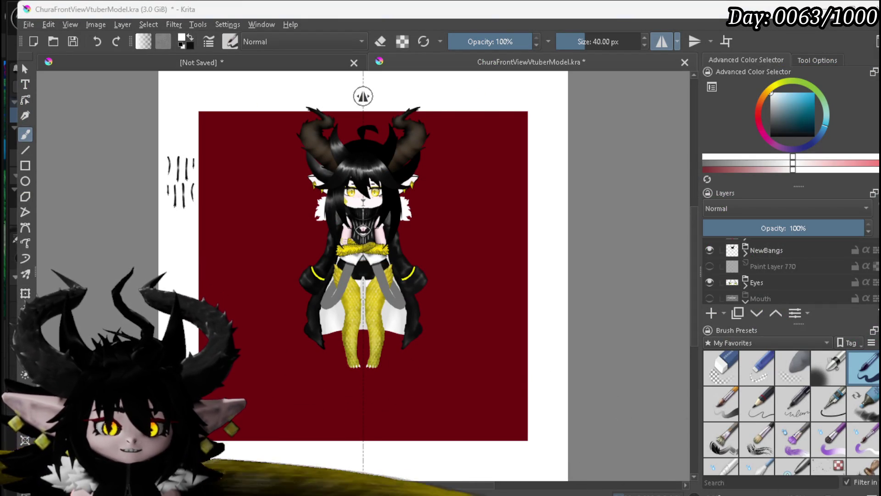
# Move Paint Layer 702's eye strokes into the empty red area beside the character
pyautogui.scroll(3, 363, 152)
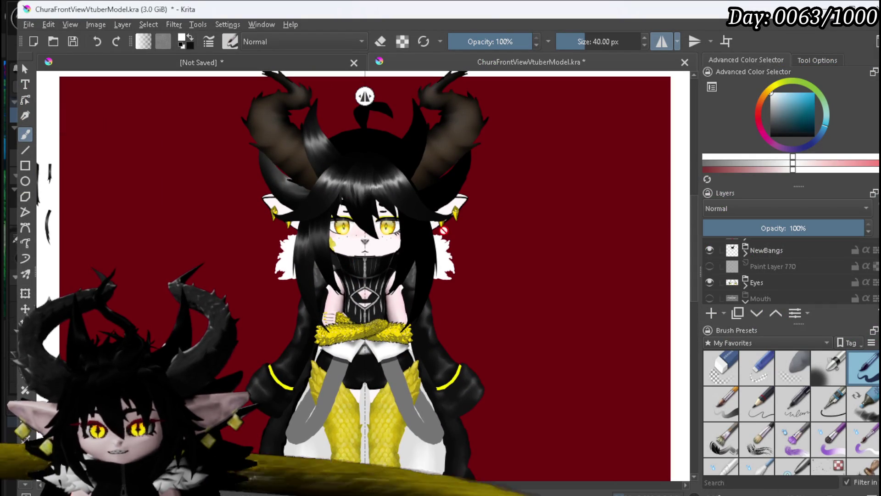
pyautogui.scroll(4, 228, 209)
pyautogui.scroll(-3, 157, 207)
pyautogui.scroll(-1, 746, 277)
pyautogui.scroll(2, 747, 281)
pyautogui.scroll(-2, 765, 284)
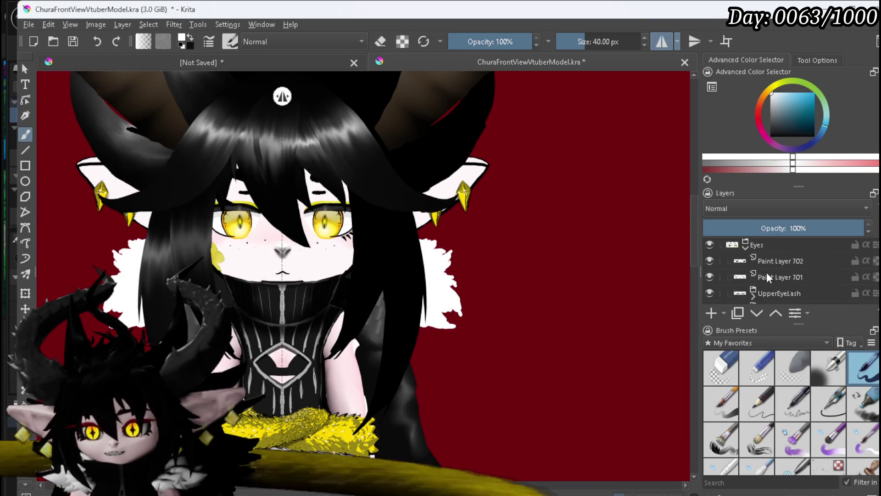
pyautogui.click(776, 261)
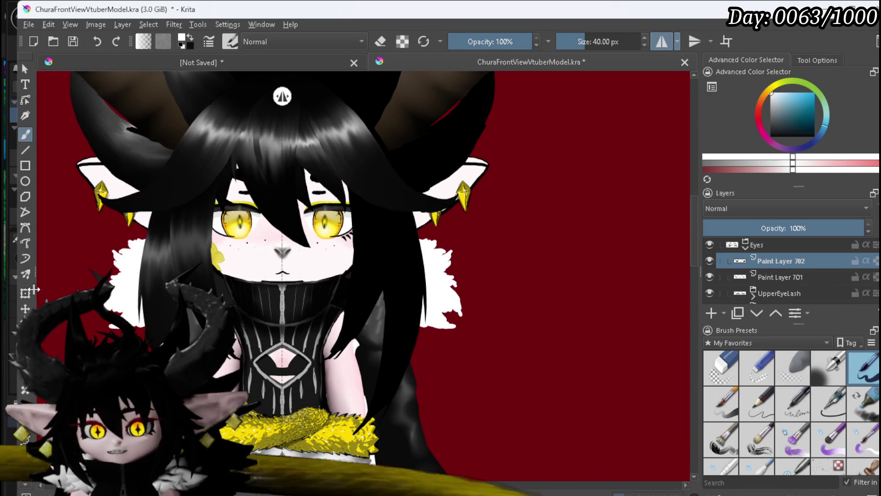
pyautogui.click(25, 293)
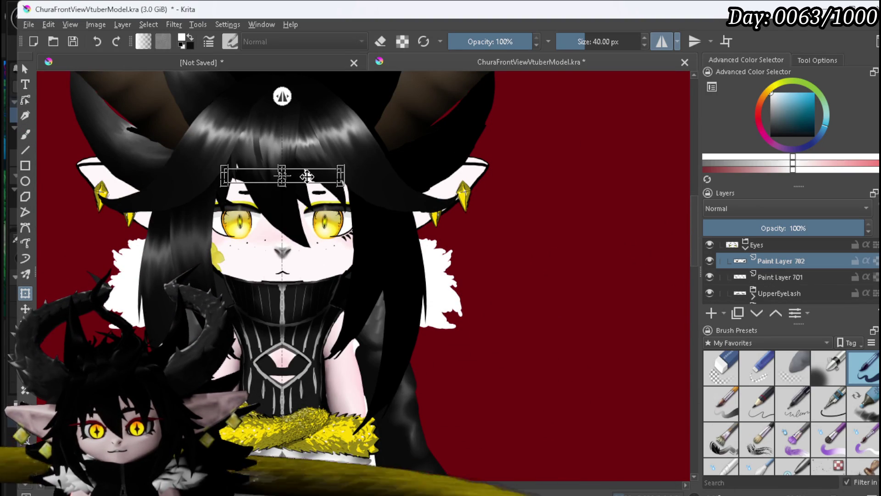
pyautogui.moveTo(307, 176); pyautogui.dragTo(593, 195)
# Shift Paint Layer 701's dark stroke right, then undo the line guide move and zoom out
pyautogui.click(780, 277)
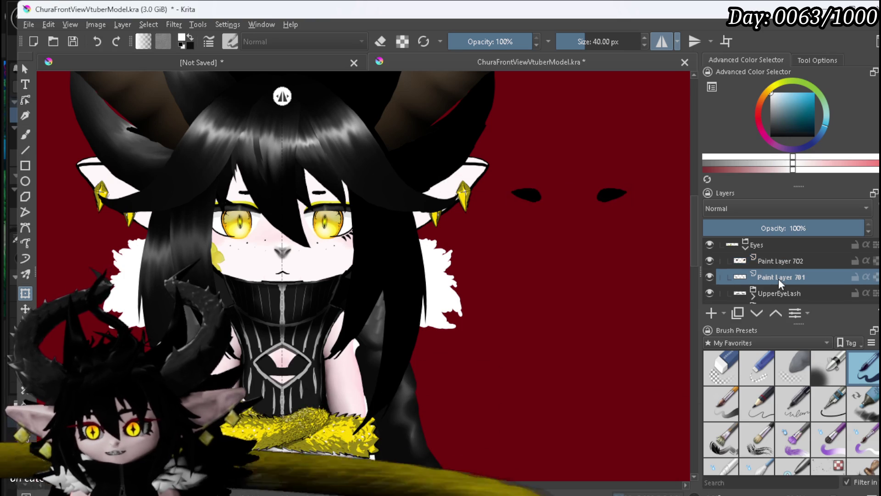
pyautogui.scroll(3, 310, 188)
pyautogui.moveTo(311, 189); pyautogui.dragTo(603, 234)
pyautogui.scroll(2, 514, 228)
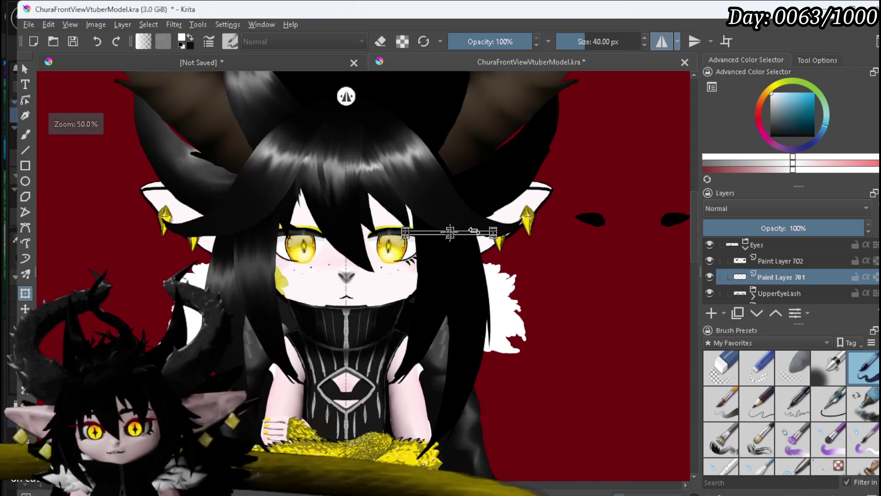
pyautogui.scroll(3, 477, 230)
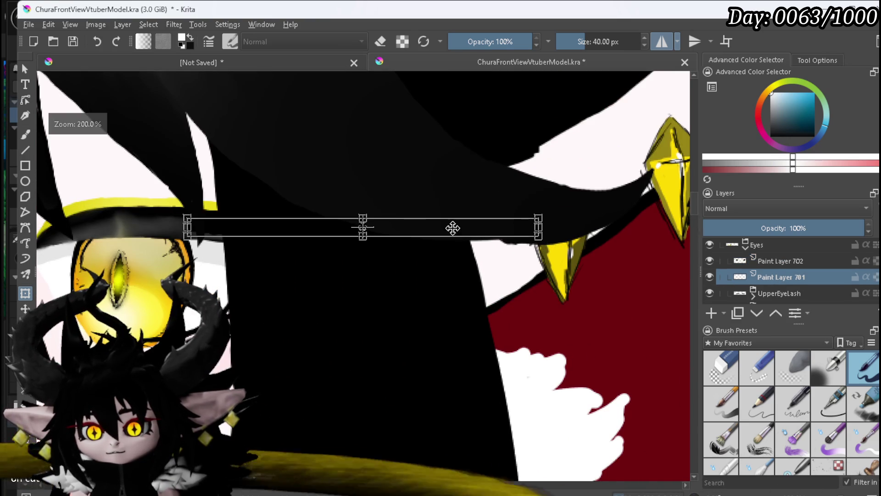
pyautogui.moveTo(433, 225)
pyautogui.mouseDown()
pyautogui.moveTo(590, 256)
pyautogui.moveTo(421, 259)
pyautogui.mouseUp()
pyautogui.scroll(-3, 590, 256)
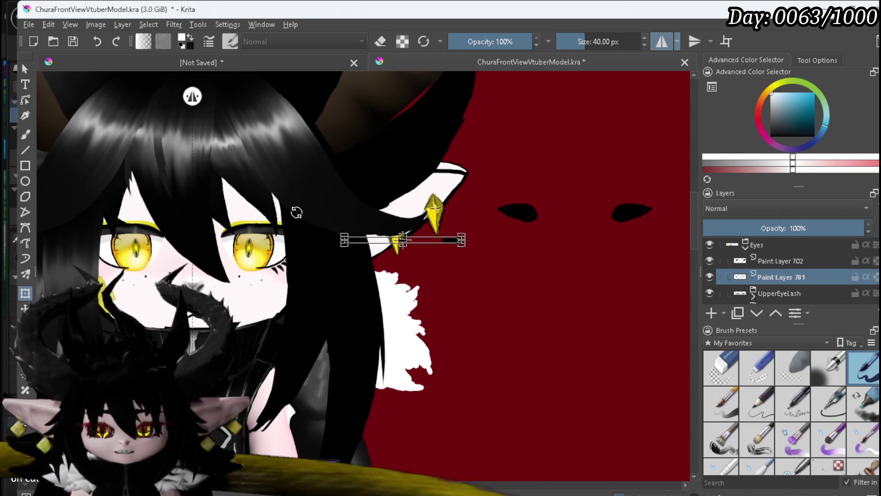
pyautogui.hotkey('ctrl', 'z')
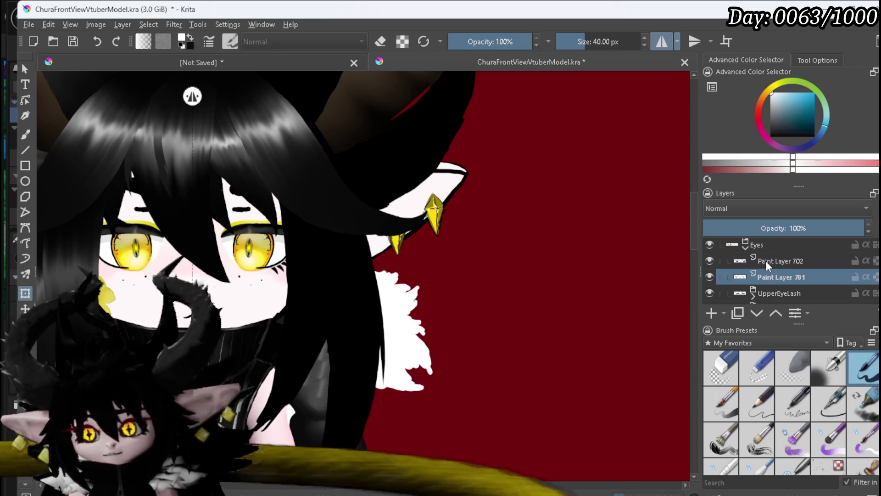
pyautogui.moveTo(770, 268)
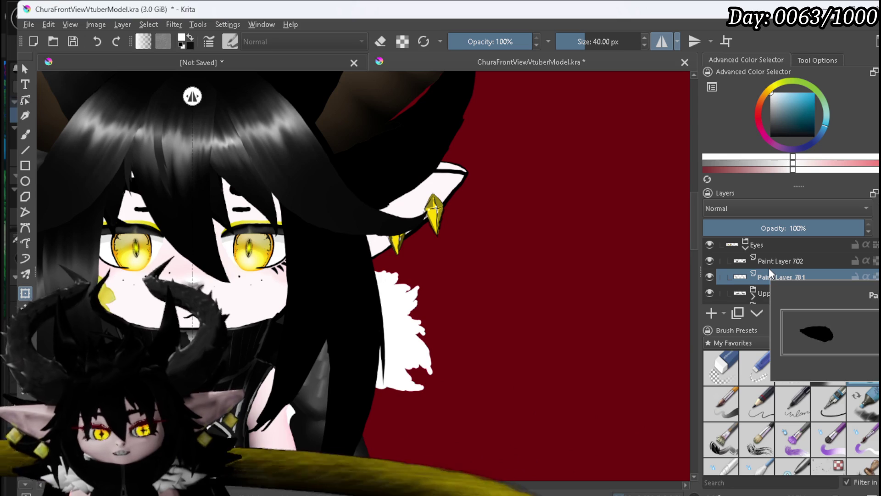
pyautogui.scroll(-3, 311, 260)
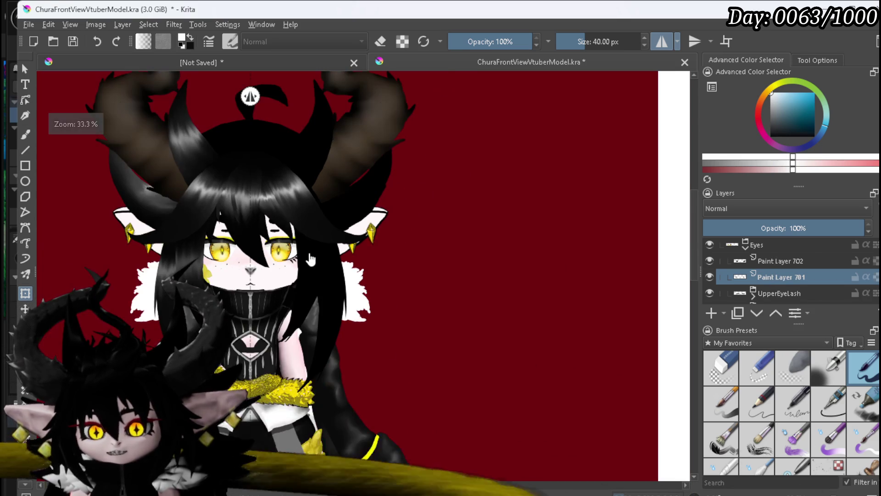
pyautogui.scroll(1, 414, 246)
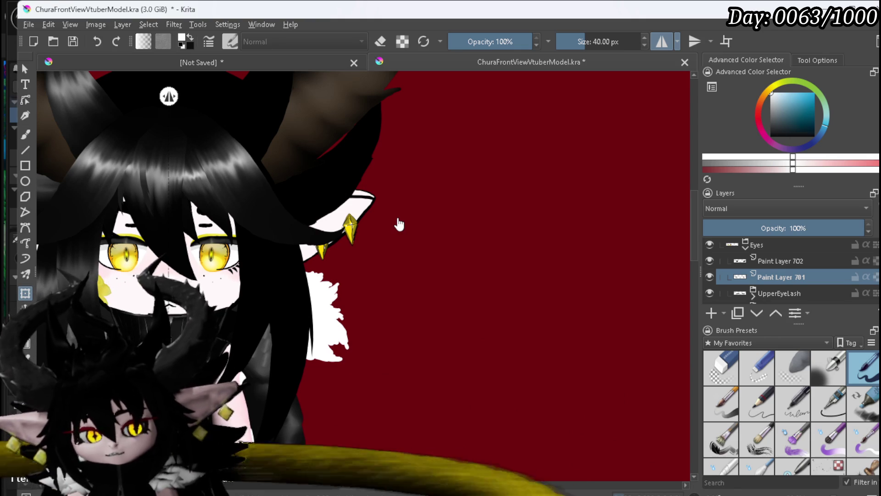
pyautogui.moveTo(278, 250); pyautogui.dragTo(381, 265)
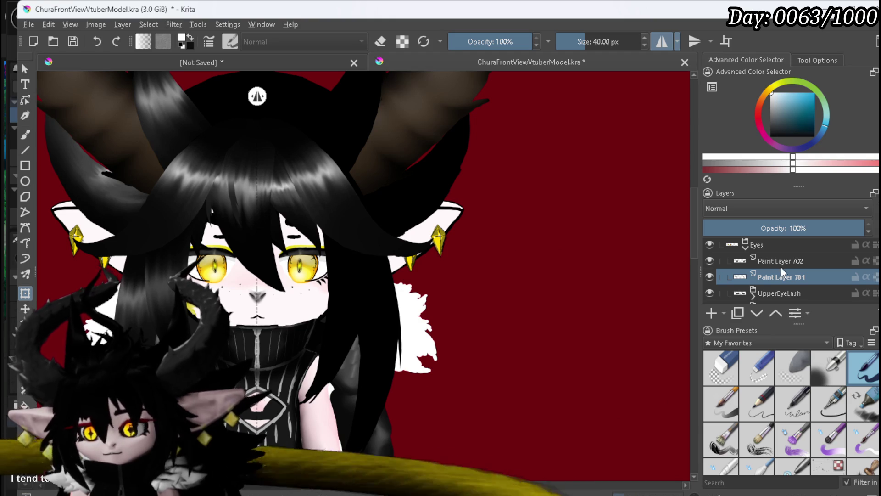
pyautogui.scroll(-3, 780, 266)
pyautogui.moveTo(769, 249)
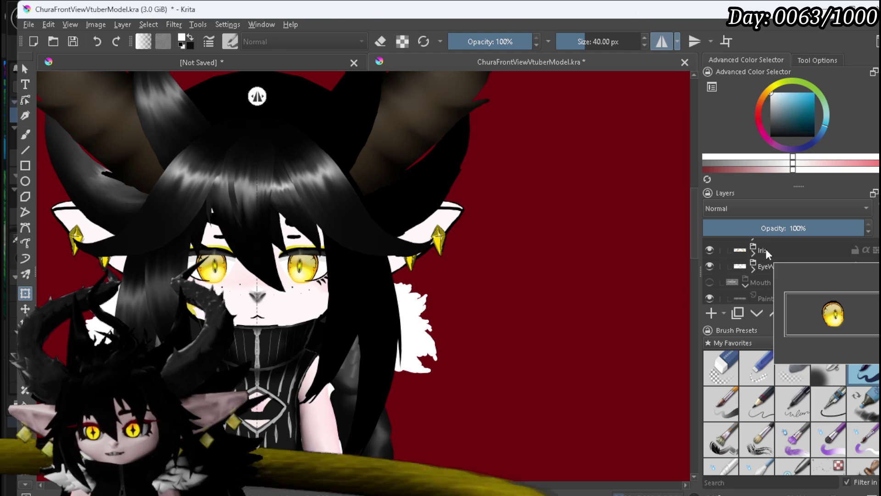
pyautogui.click(769, 252)
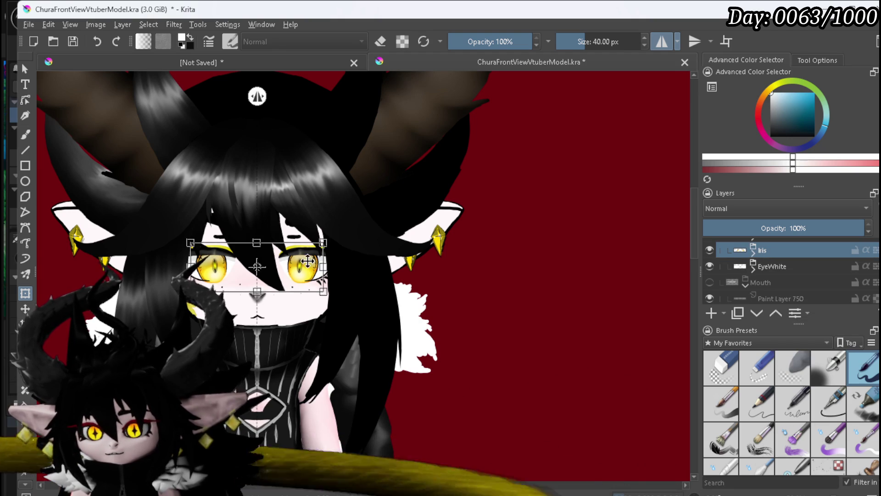
pyautogui.scroll(2, 311, 261)
pyautogui.moveTo(311, 261)
pyautogui.mouseDown()
pyautogui.moveTo(570, 257)
pyautogui.moveTo(666, 294)
pyautogui.moveTo(642, 280)
pyautogui.moveTo(555, 283)
pyautogui.moveTo(370, 335)
pyautogui.moveTo(330, 324)
pyautogui.moveTo(332, 340)
pyautogui.mouseUp()
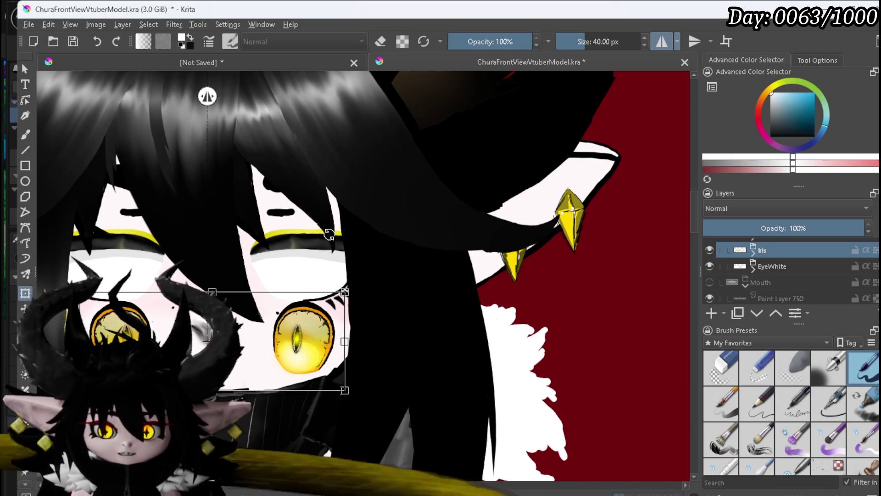
pyautogui.hotkey('ctrl', 'z')
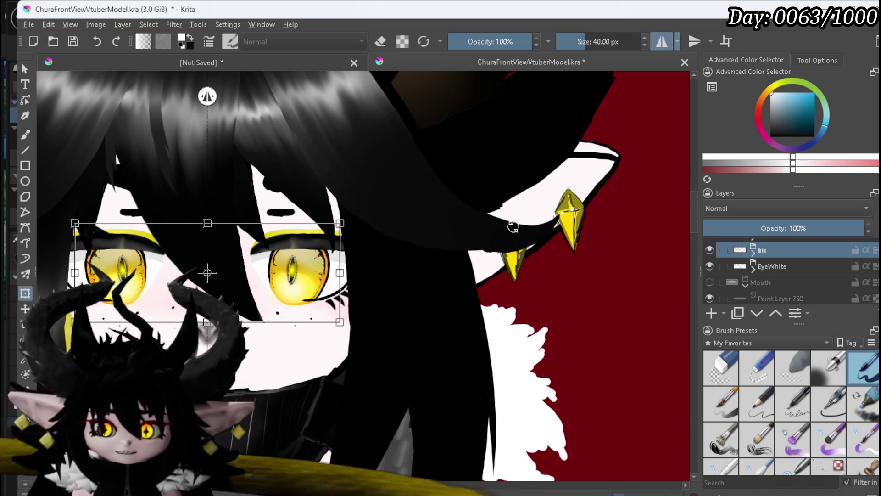
pyautogui.scroll(-5, 543, 248)
pyautogui.scroll(2, 464, 191)
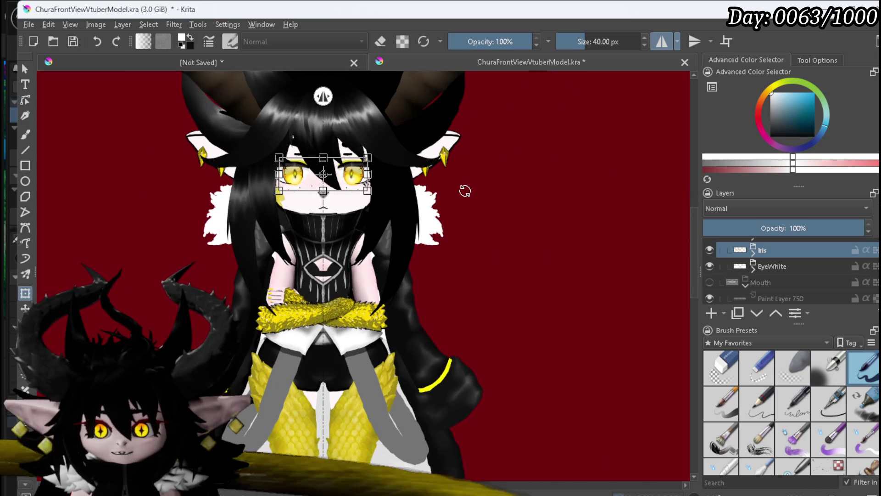
pyautogui.scroll(-1, 464, 191)
pyautogui.scroll(5, 789, 260)
pyautogui.scroll(-10, 789, 260)
pyautogui.scroll(-8, 790, 260)
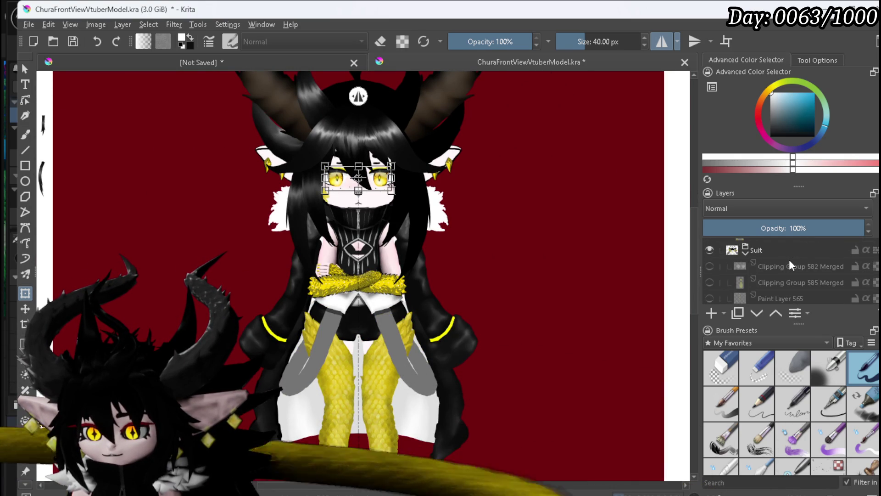
# Show the GuraOutfit layer, move the blue hoodie onto the body, then hide it
pyautogui.scroll(-6, 789, 260)
pyautogui.scroll(-5, 789, 260)
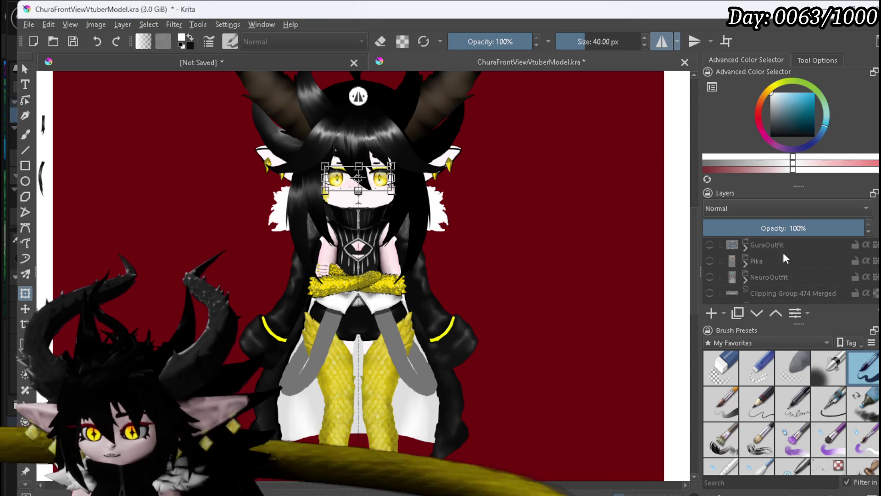
pyautogui.scroll(2, 729, 269)
pyautogui.click(710, 282)
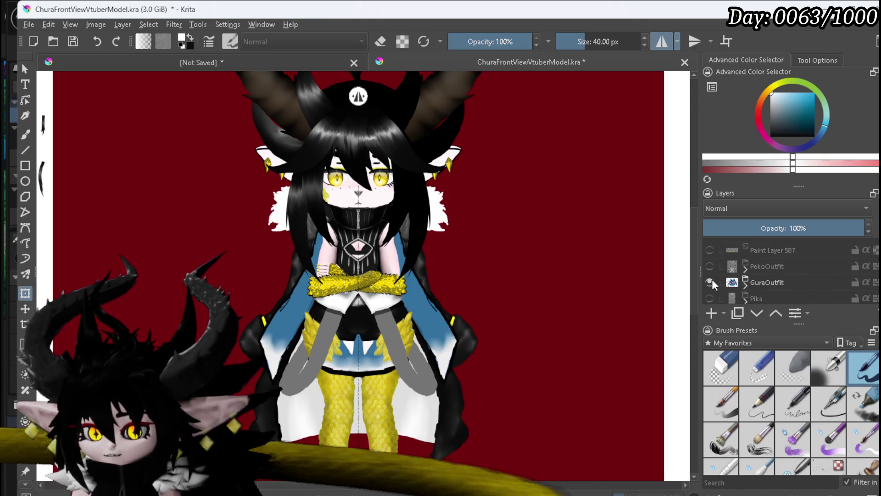
pyautogui.click(783, 287)
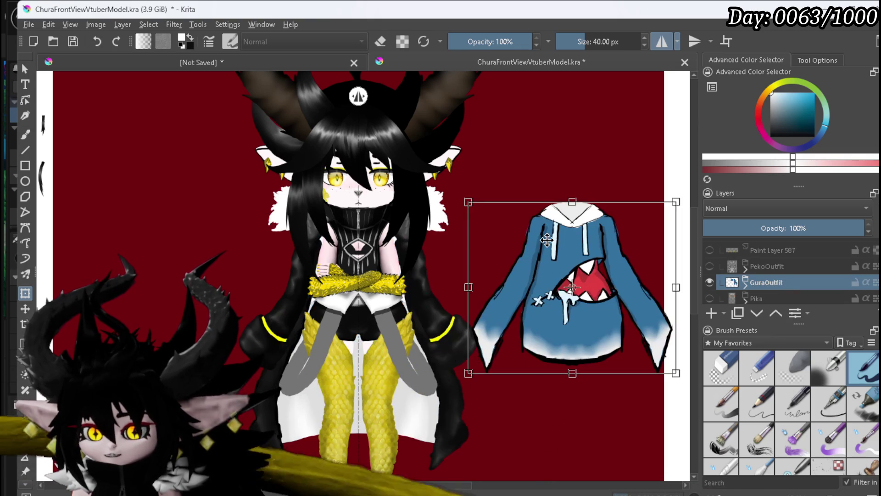
pyautogui.moveTo(547, 239); pyautogui.dragTo(333, 251)
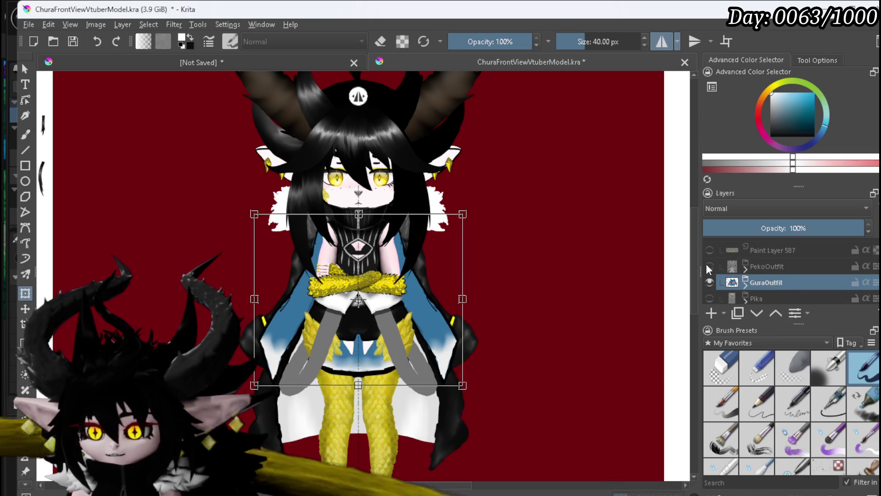
pyautogui.click(710, 281)
# Show PekoOutfit, try moving it and undo, then hide it again
pyautogui.click(710, 266)
pyautogui.click(721, 267)
pyautogui.moveTo(339, 246); pyautogui.dragTo(522, 256)
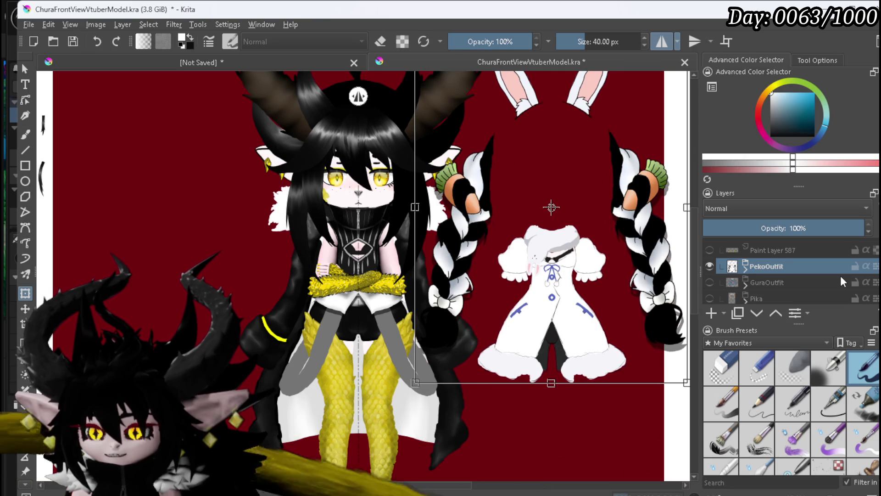
pyautogui.hotkey('ctrl', 'z')
pyautogui.click(710, 266)
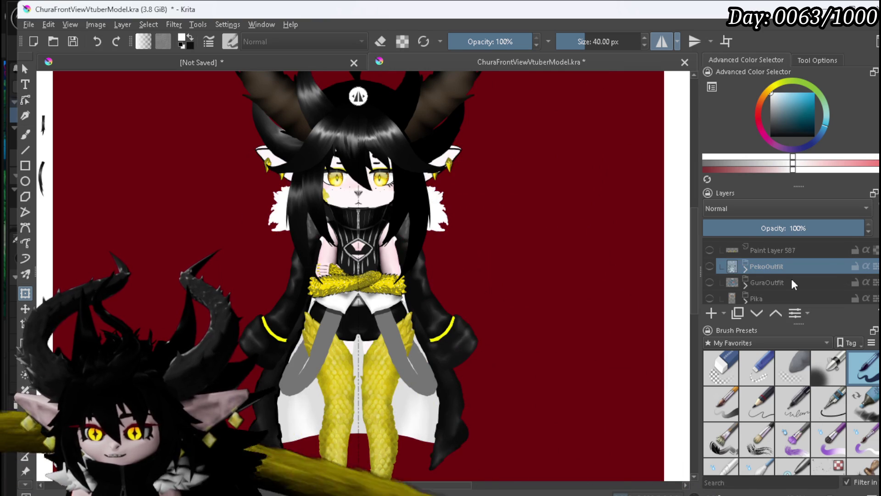
pyautogui.scroll(-5, 791, 280)
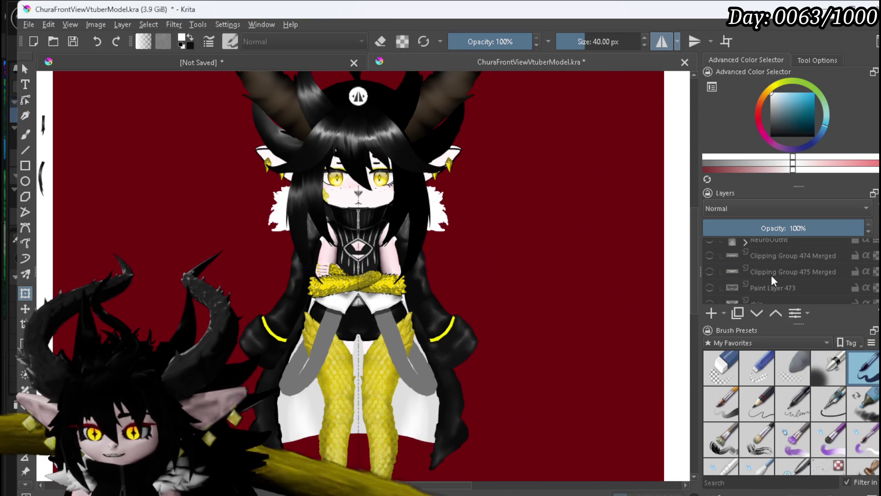
pyautogui.scroll(-2, 779, 289)
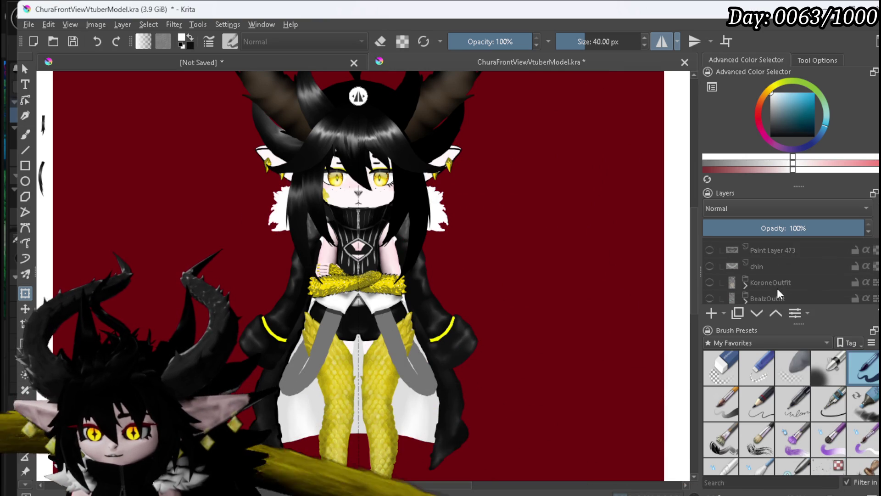
pyautogui.scroll(-2, 759, 280)
pyautogui.scroll(-4, 780, 288)
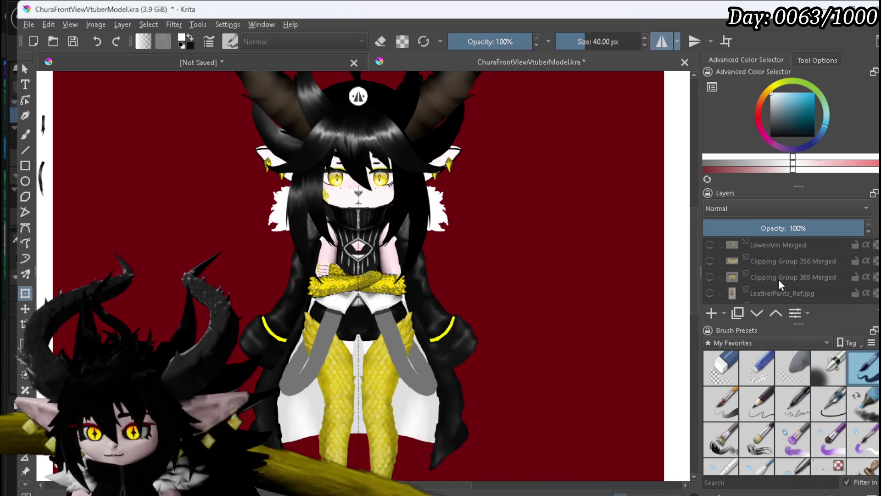
pyautogui.scroll(6, 778, 279)
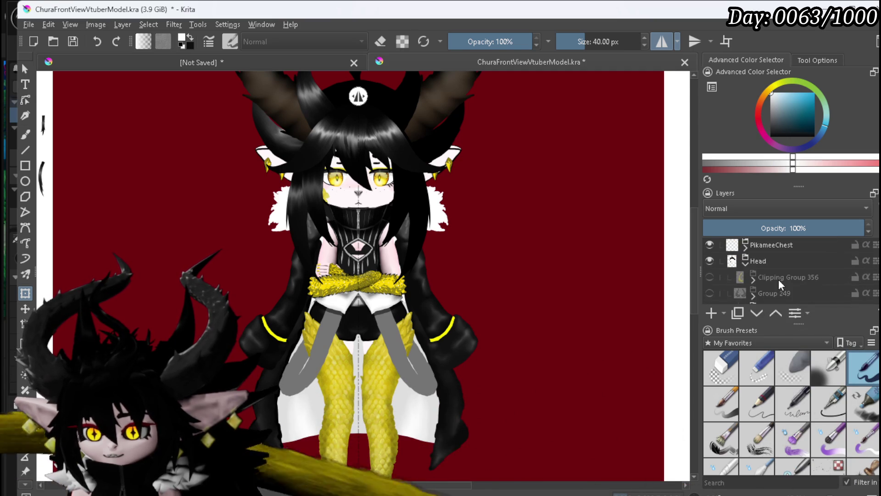
pyautogui.scroll(-5, 779, 279)
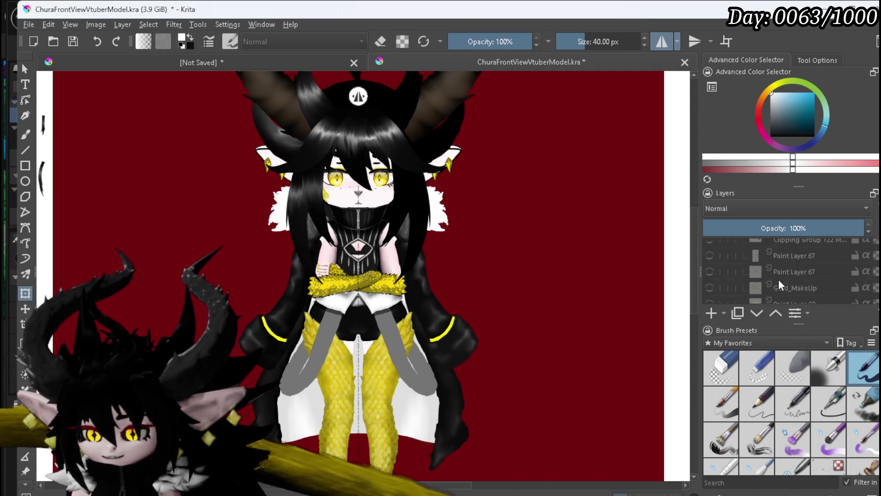
pyautogui.scroll(-4, 778, 279)
pyautogui.scroll(-5, 779, 280)
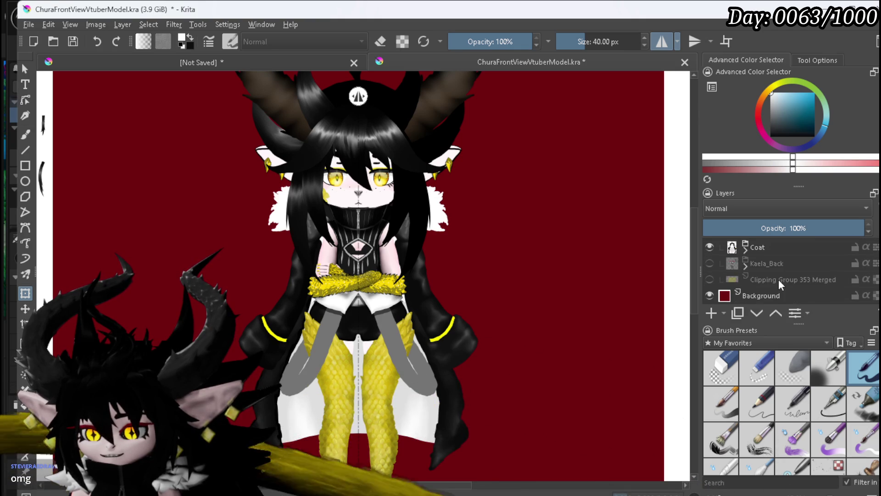
pyautogui.scroll(4, 778, 279)
pyautogui.scroll(5, 797, 286)
pyautogui.scroll(5, 797, 287)
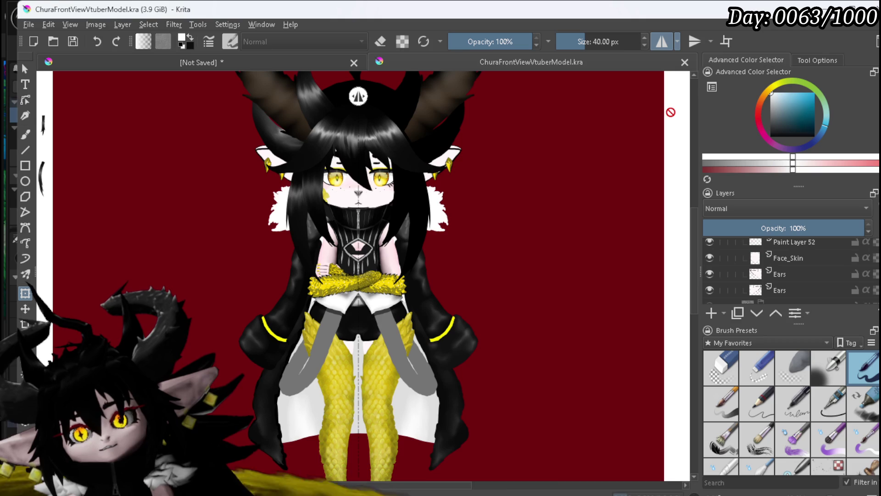
pyautogui.click(685, 66)
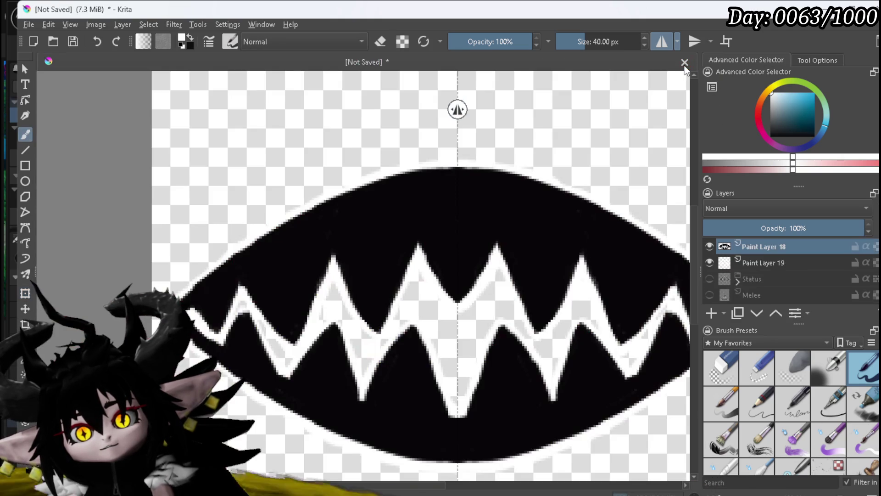
pyautogui.scroll(-1, 493, 168)
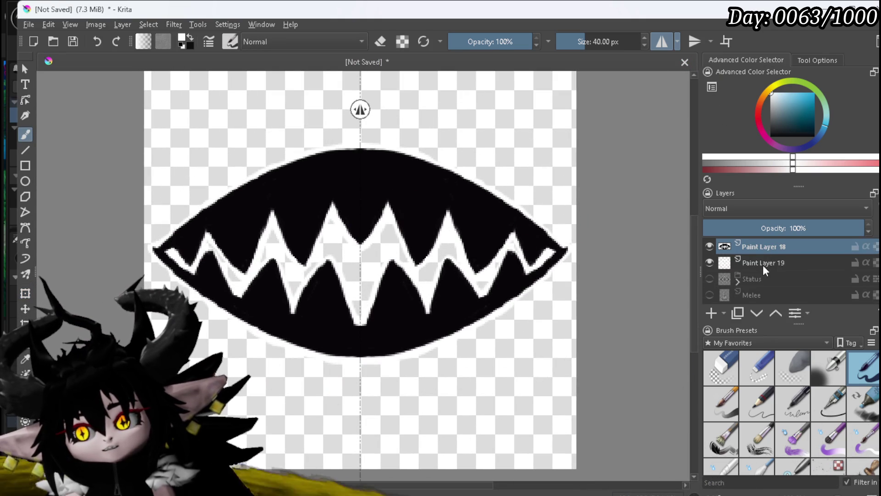
pyautogui.scroll(1, 763, 264)
pyautogui.moveTo(762, 279)
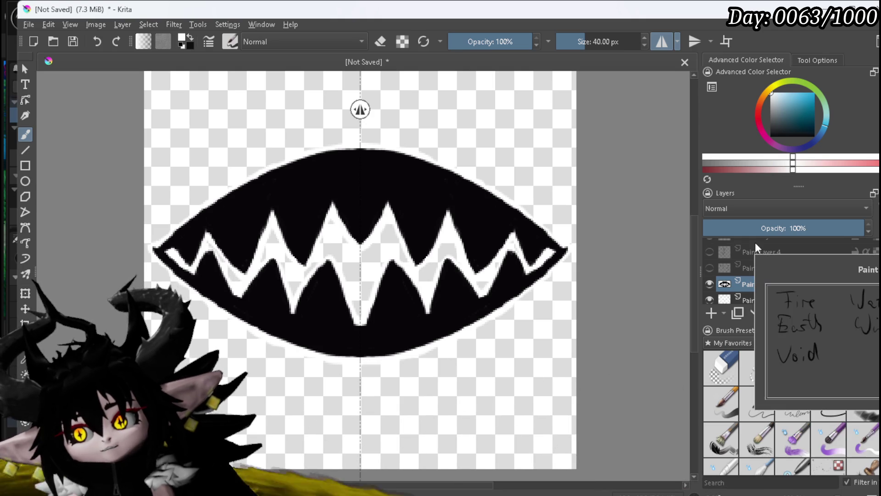
pyautogui.scroll(1, 836, 269)
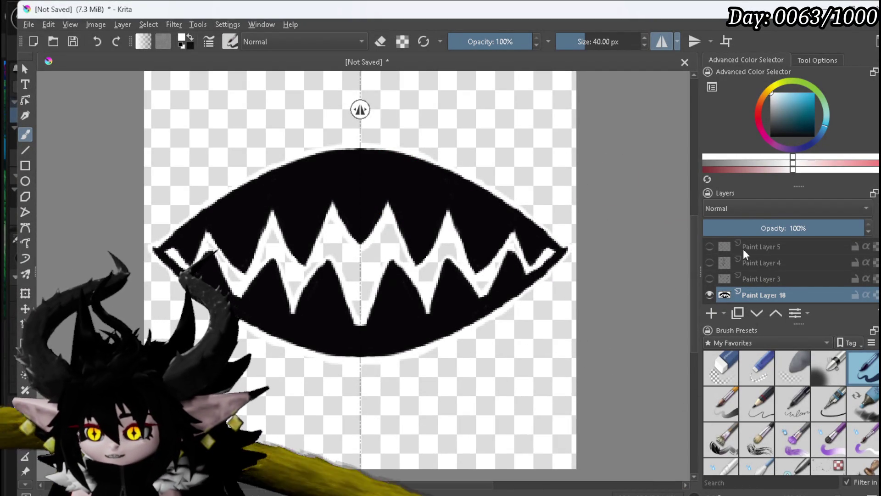
pyautogui.moveTo(743, 248)
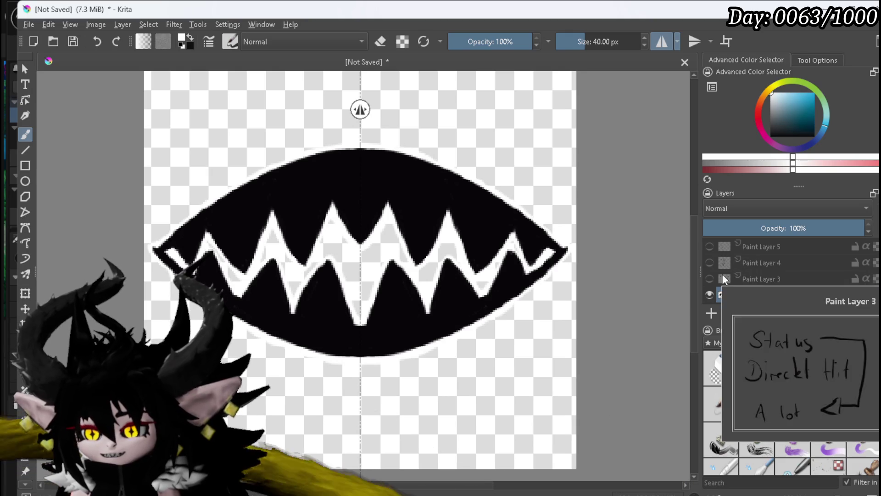
pyautogui.click(709, 296)
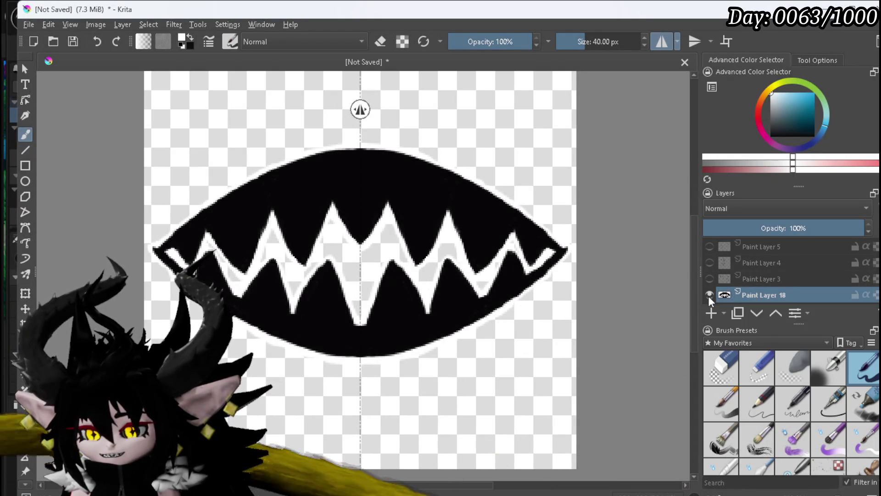
pyautogui.click(709, 296)
pyautogui.scroll(-1, 746, 277)
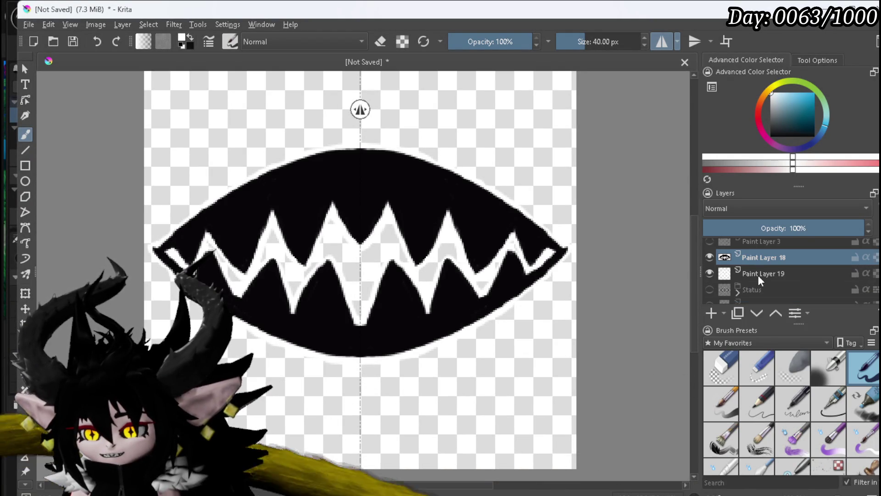
# Group Paint Layers 18 and 19 into a hidden group named DirectHit
pyautogui.keyDown('ctrl'); pyautogui.click(758, 274); pyautogui.keyUp('ctrl')
pyautogui.rightClick(758, 272)
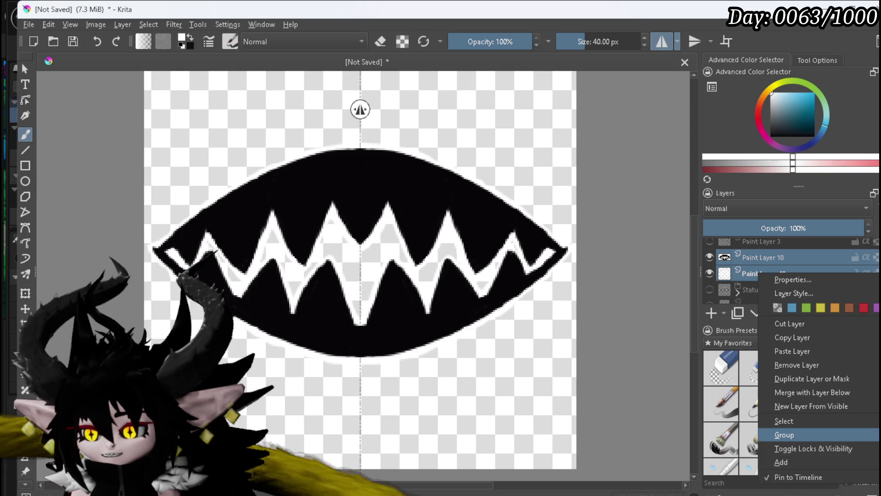
pyautogui.click(785, 434)
pyautogui.doubleClick(761, 257)
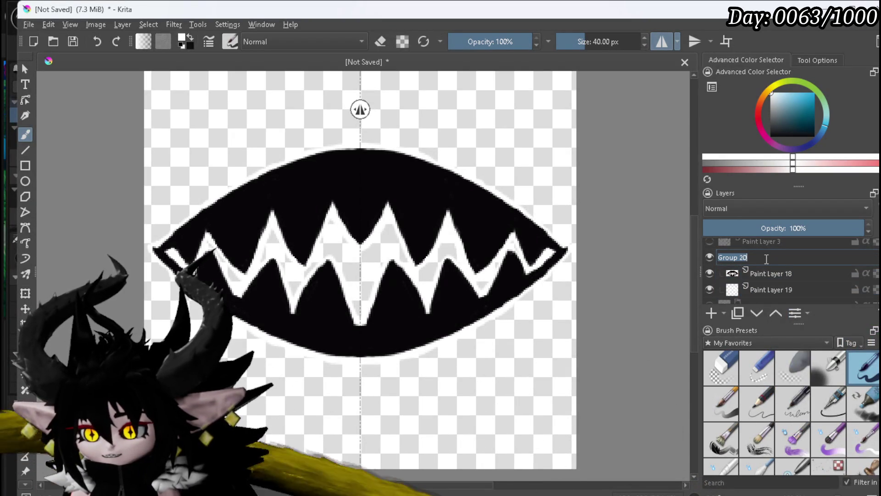
pyautogui.write('DirectHit')
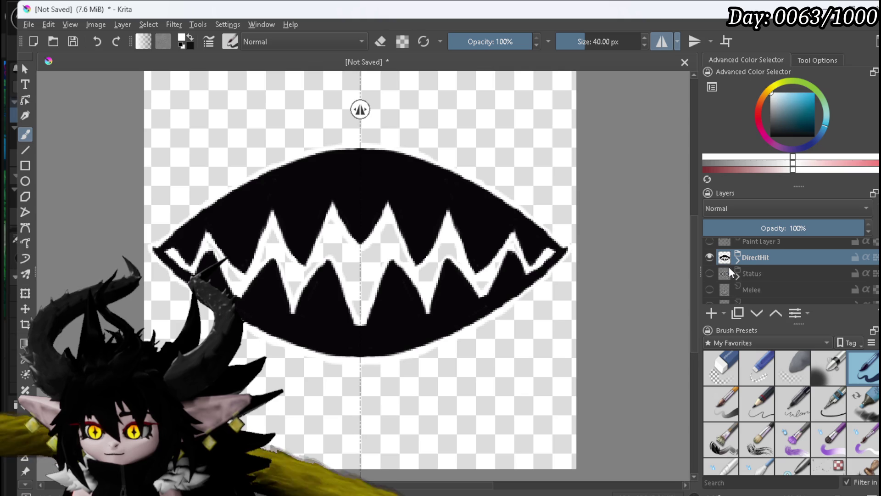
pyautogui.click(709, 257)
# Select Paint Layer 3 and make black the painting colour
pyautogui.scroll(2, 758, 274)
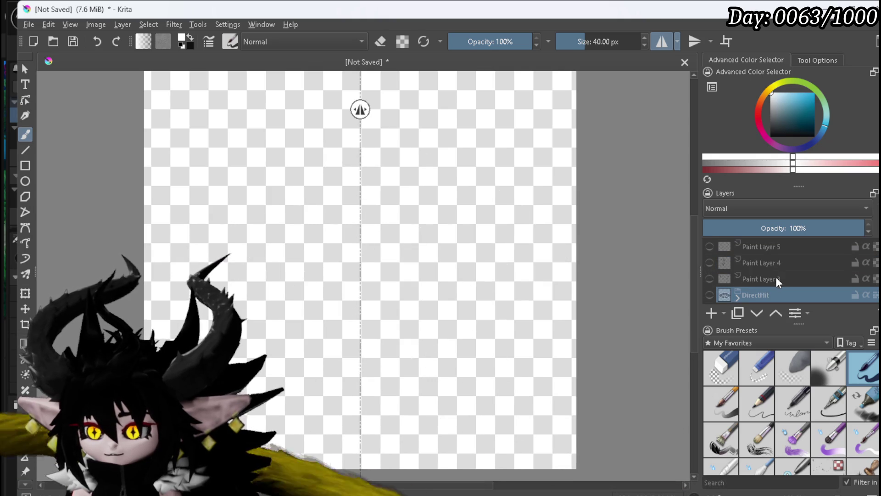
pyautogui.moveTo(747, 276)
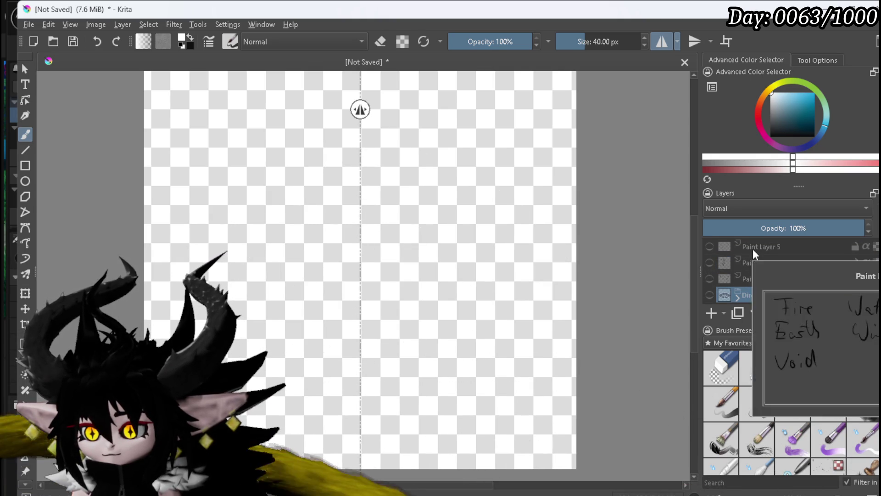
pyautogui.click(758, 279)
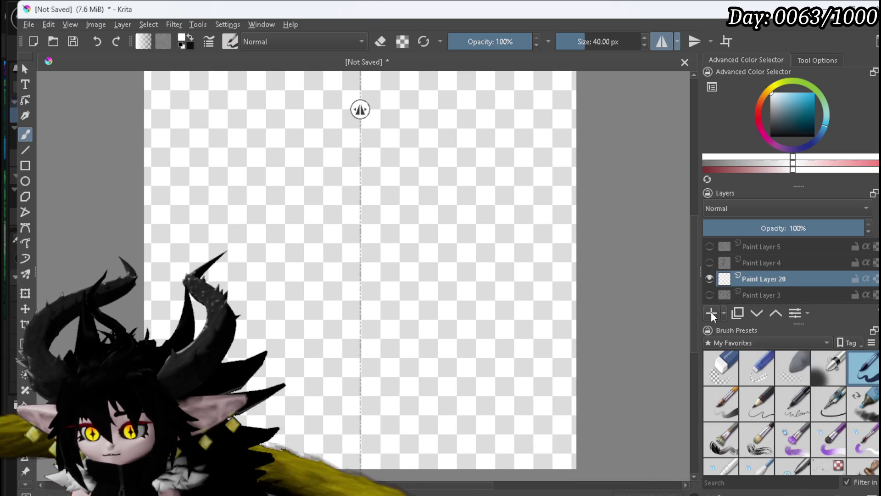
pyautogui.press('x')
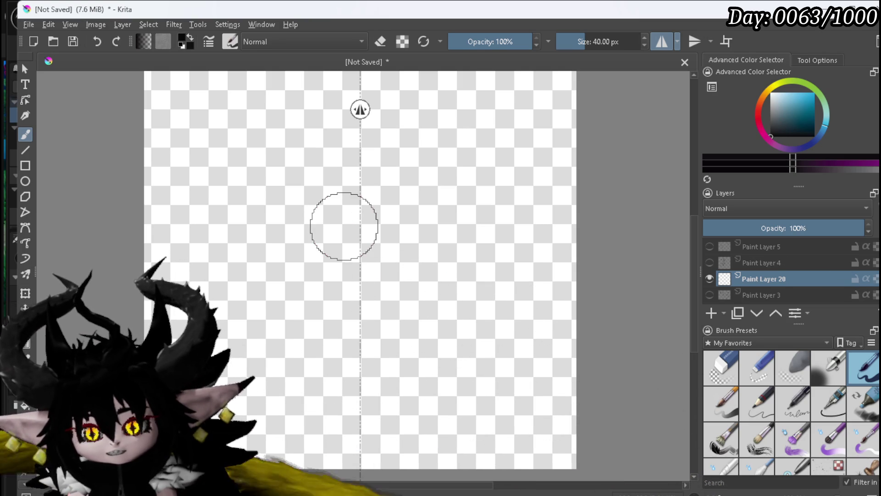
# Sketch a mirrored face outline with pointed ears, hair curves and a small mouth
pyautogui.moveTo(328, 125)
pyautogui.mouseDown()
pyautogui.moveTo(299, 197)
pyautogui.moveTo(356, 230)
pyautogui.mouseUp()
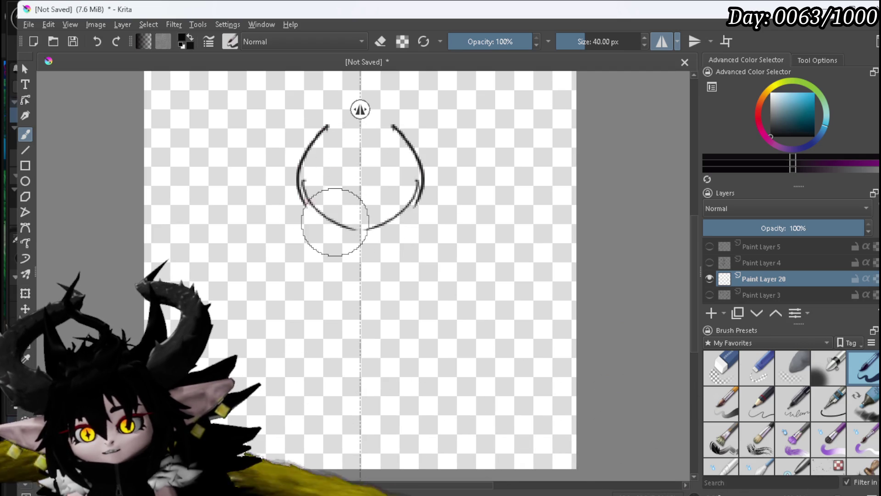
pyautogui.moveTo(296, 136)
pyautogui.mouseDown()
pyautogui.moveTo(209, 147)
pyautogui.moveTo(269, 182)
pyautogui.mouseUp()
pyautogui.moveTo(307, 118); pyautogui.dragTo(289, 184)
pyautogui.moveTo(332, 119)
pyautogui.mouseDown()
pyautogui.moveTo(361, 159)
pyautogui.moveTo(330, 177)
pyautogui.moveTo(357, 174)
pyautogui.moveTo(338, 178)
pyautogui.mouseUp()
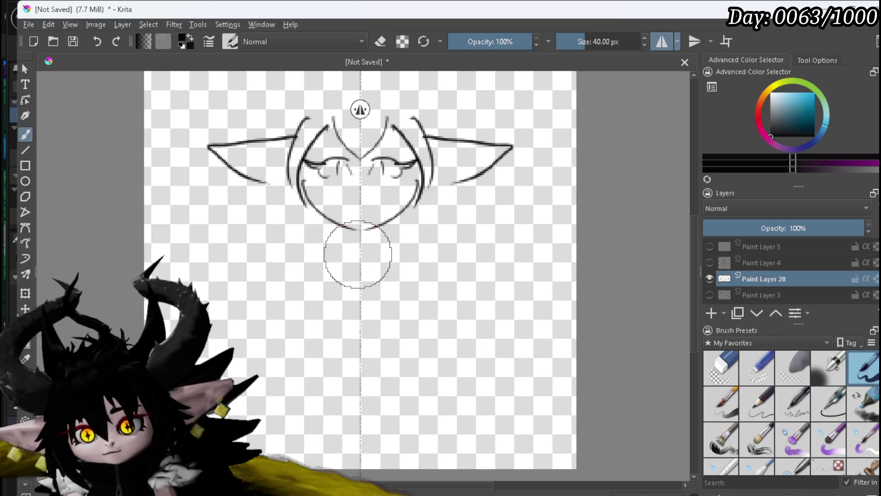
pyautogui.moveTo(349, 208)
pyautogui.mouseDown()
pyautogui.moveTo(359, 209)
pyautogui.moveTo(360, 195)
pyautogui.mouseUp()
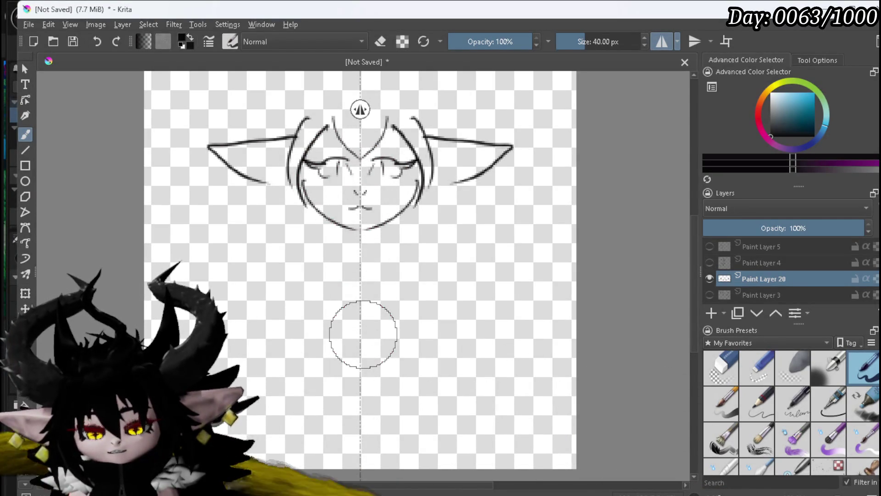
# Add ear loops and curves below the head, then undo the crossing and lower strokes
pyautogui.moveTo(245, 110); pyautogui.dragTo(276, 186)
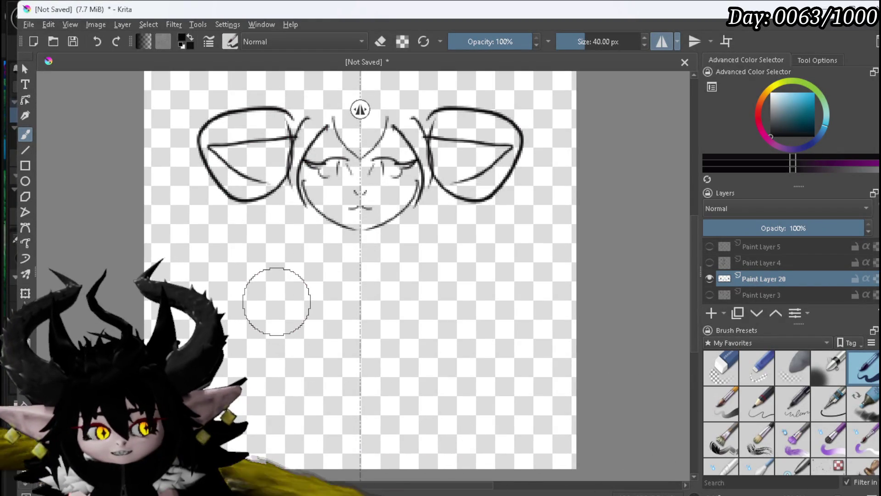
pyautogui.moveTo(246, 225); pyautogui.dragTo(207, 282)
pyautogui.moveTo(206, 251); pyautogui.dragTo(232, 294)
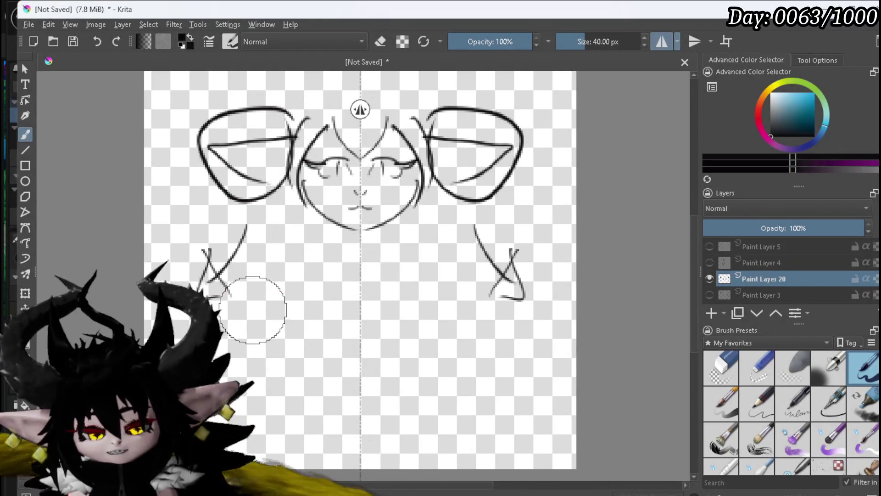
pyautogui.hotkey('ctrl', 'z')
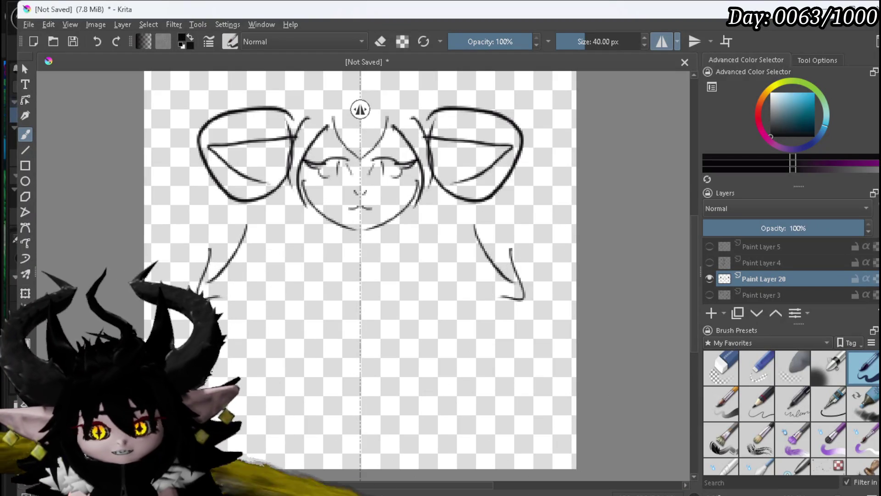
pyautogui.hotkey('ctrl', 'z')
pyautogui.hotkey('ctrl', 'z')
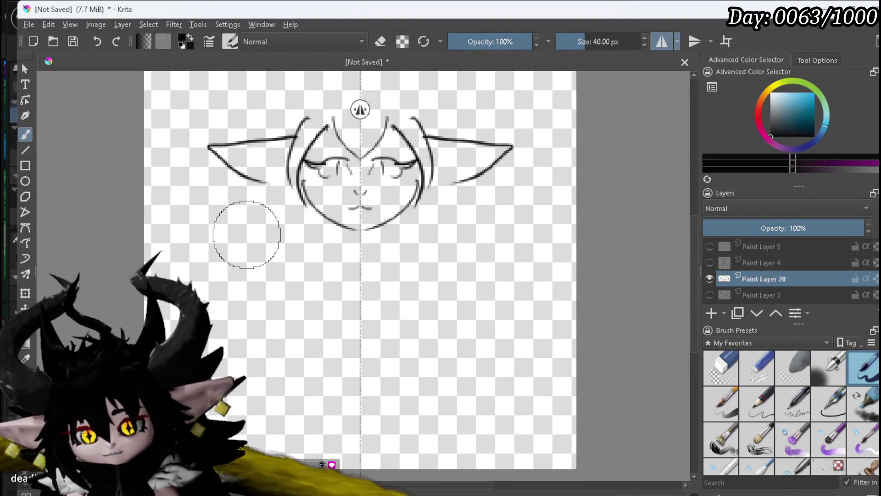
# Draw hair strands past the chin, shoulder curves and ear marks, undoing the last stroke
pyautogui.moveTo(314, 138)
pyautogui.mouseDown()
pyautogui.moveTo(306, 196)
pyautogui.moveTo(318, 232)
pyautogui.mouseUp()
pyautogui.moveTo(286, 170); pyautogui.dragTo(285, 176)
pyautogui.moveTo(301, 209); pyautogui.dragTo(288, 250)
pyautogui.moveTo(316, 310); pyautogui.dragTo(403, 312)
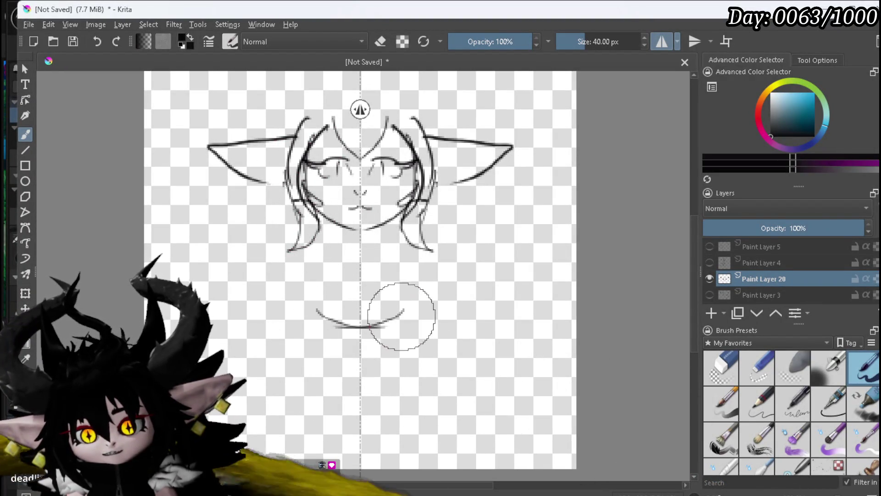
pyautogui.moveTo(311, 289)
pyautogui.mouseDown()
pyautogui.moveTo(209, 312)
pyautogui.moveTo(208, 329)
pyautogui.mouseUp()
pyautogui.moveTo(299, 174)
pyautogui.mouseDown()
pyautogui.moveTo(256, 175)
pyautogui.moveTo(277, 183)
pyautogui.moveTo(350, 182)
pyautogui.mouseUp()
pyautogui.hotkey('ctrl', 'z')
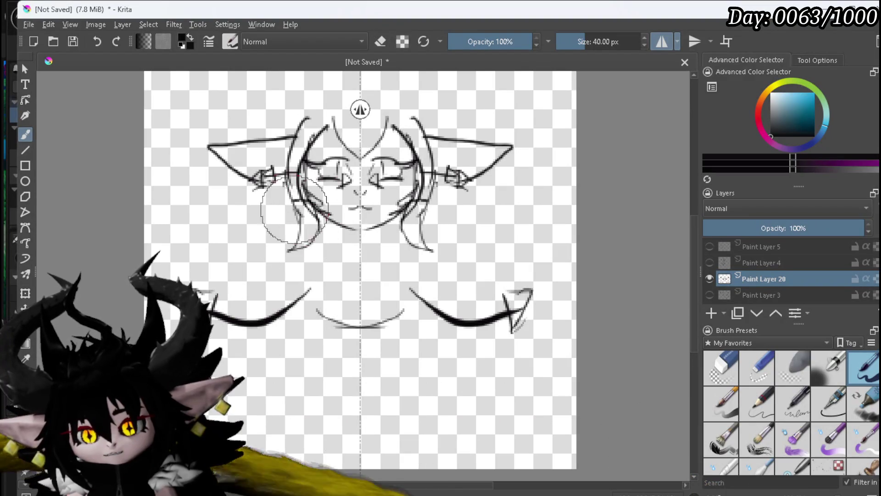
# Erase stray hair and cheek lines, redraw the cheek strands, and erase the chest curve
pyautogui.click(721, 367)
pyautogui.moveTo(309, 146); pyautogui.dragTo(307, 130)
pyautogui.moveTo(299, 165); pyautogui.dragTo(304, 204)
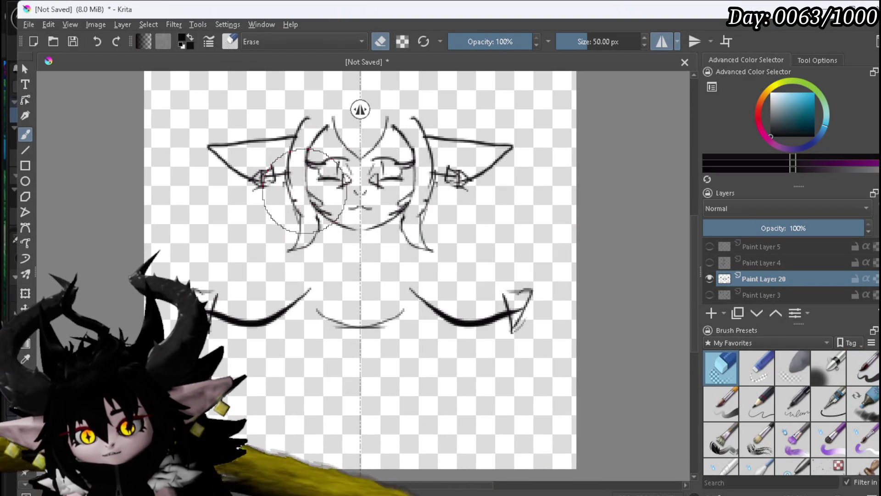
pyautogui.click(863, 367)
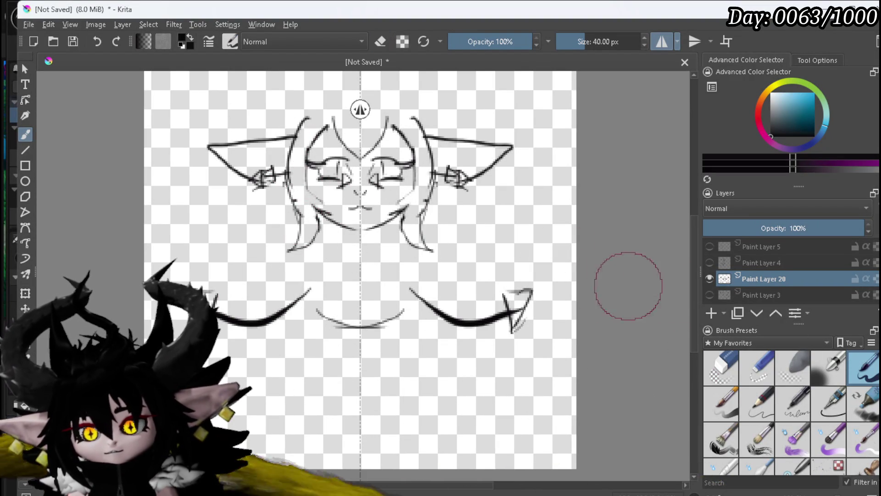
pyautogui.moveTo(314, 153); pyautogui.dragTo(326, 201)
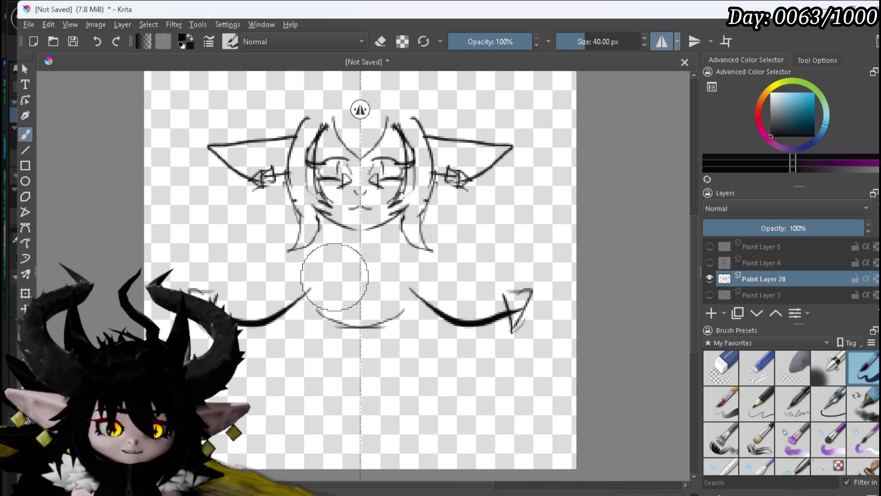
pyautogui.click(744, 355)
pyautogui.moveTo(336, 322); pyautogui.dragTo(373, 324)
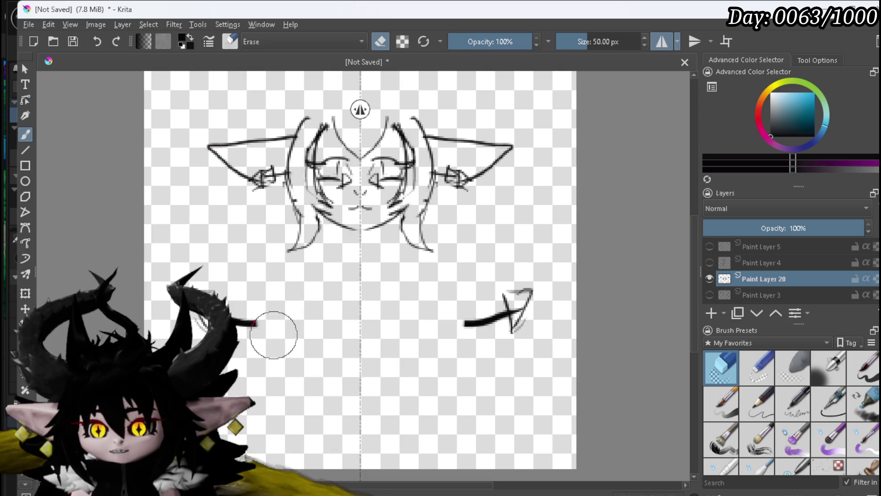
# Erase the remaining scribble, ears, hair and eyes, then reselect the inking brush
pyautogui.moveTo(220, 344); pyautogui.dragTo(202, 307)
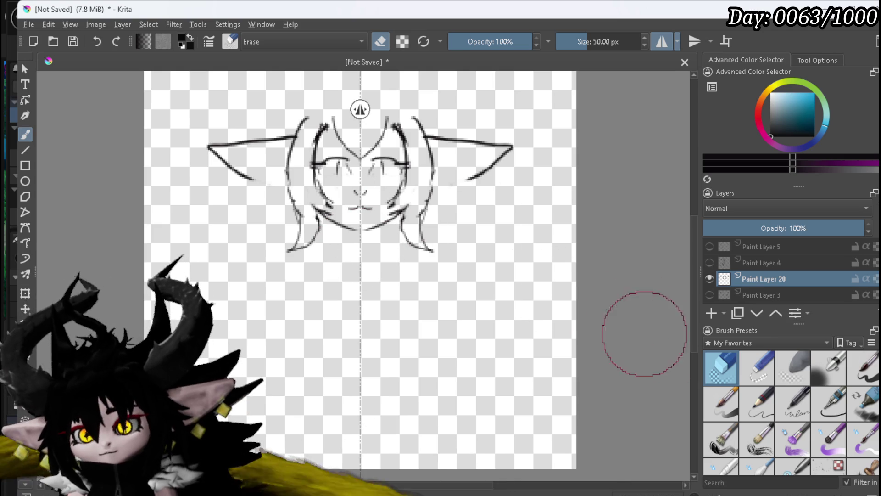
pyautogui.moveTo(283, 224)
pyautogui.mouseDown()
pyautogui.moveTo(257, 151)
pyautogui.moveTo(299, 103)
pyautogui.moveTo(197, 177)
pyautogui.moveTo(304, 209)
pyautogui.moveTo(346, 291)
pyautogui.mouseUp()
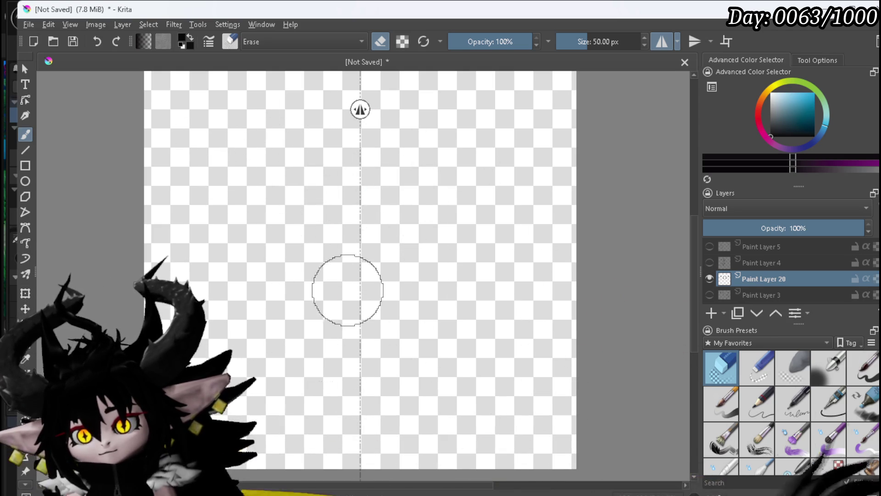
pyautogui.click(871, 371)
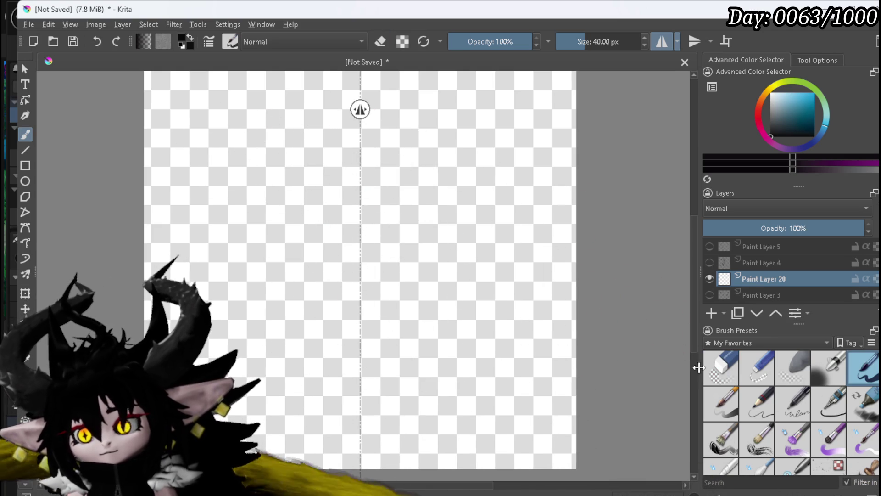
# Erase Paint Layer 20 back to a blank transparent canvas and return to the inking brush
pyautogui.click(720, 368)
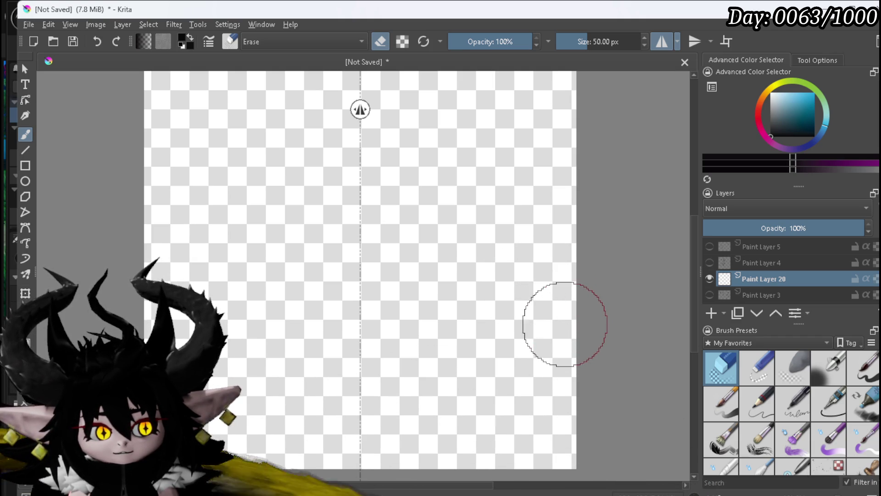
pyautogui.click(864, 376)
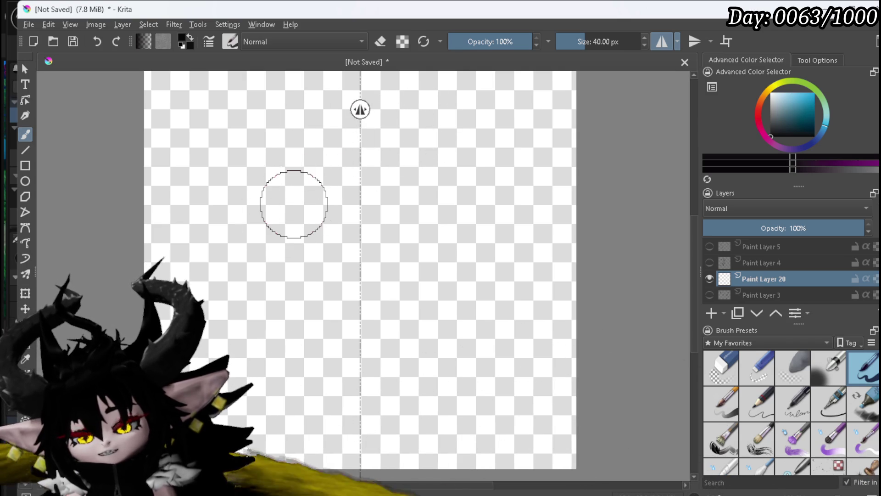
pyautogui.scroll(-1, 293, 204)
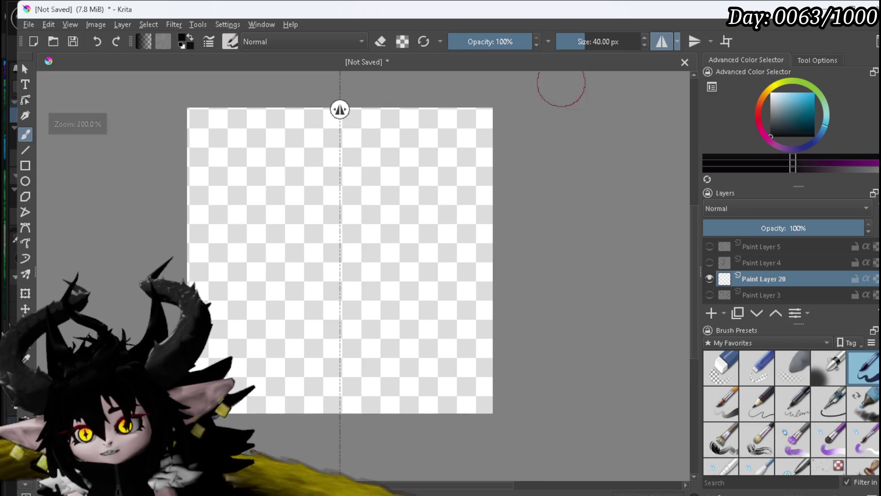
# Add top-to-bottom mirroring and pan the whole blank canvas into view
pyautogui.click(694, 42)
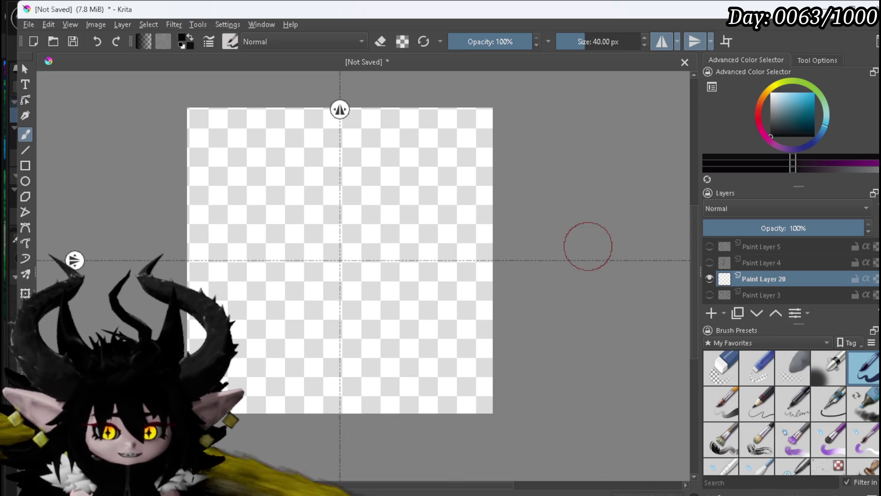
pyautogui.moveTo(285, 208); pyautogui.dragTo(267, 226)
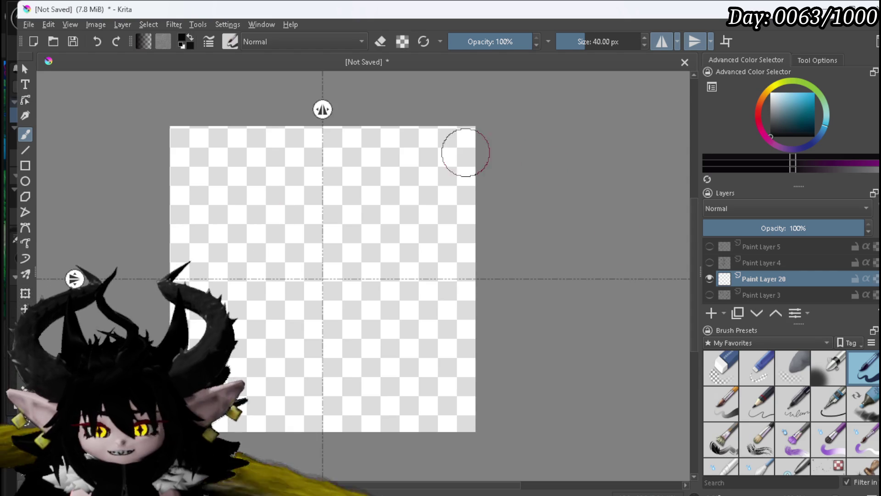
# Draw a four-way mirrored black diamond outline and thicken its top point and upper edges
pyautogui.moveTo(317, 140)
pyautogui.mouseDown()
pyautogui.moveTo(232, 277)
pyautogui.moveTo(323, 136)
pyautogui.mouseUp()
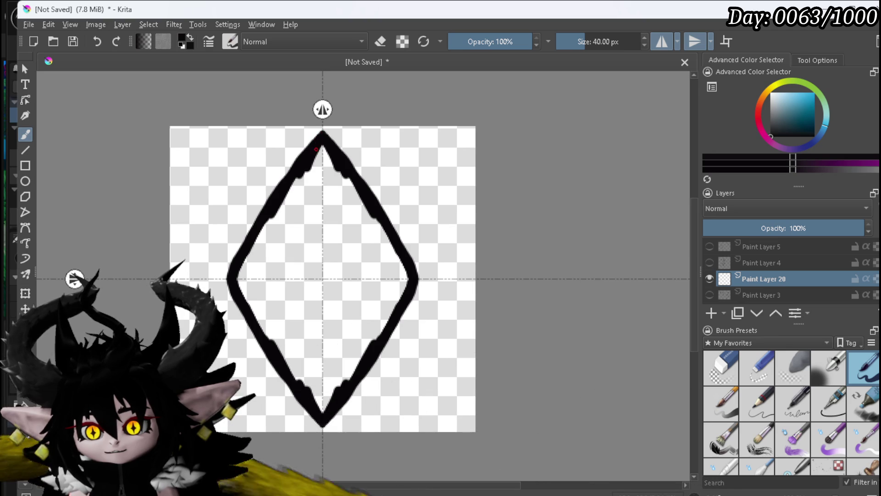
pyautogui.moveTo(325, 149); pyautogui.dragTo(374, 183)
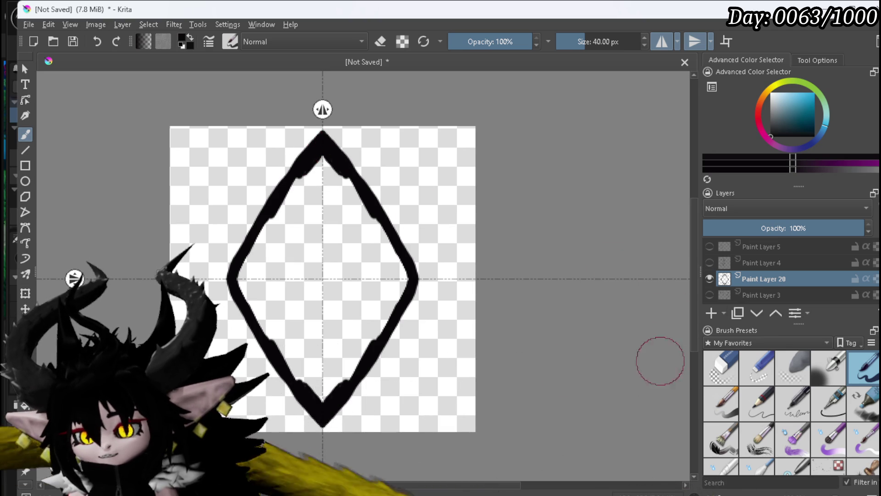
pyautogui.click(721, 368)
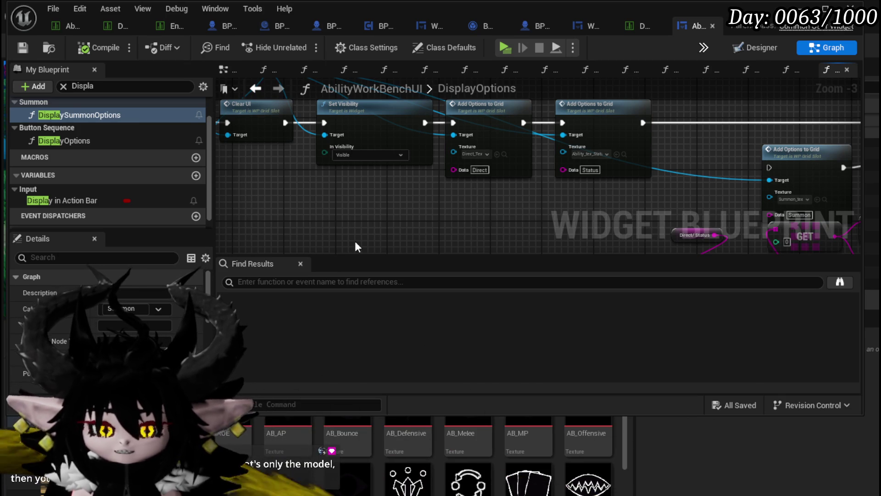
pyautogui.scroll(-1, 361, 241)
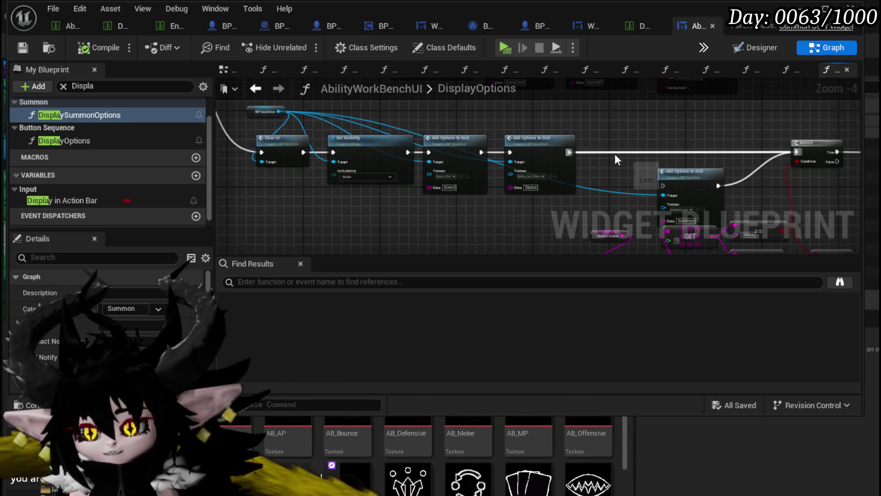
# Move the Summon Add Options to Grid node up-left and save the blueprint
pyautogui.moveTo(624, 136); pyautogui.dragTo(534, 102)
pyautogui.moveTo(604, 139)
pyautogui.mouseDown()
pyautogui.moveTo(576, 133)
pyautogui.moveTo(509, 200)
pyautogui.mouseUp()
pyautogui.click(510, 200)
pyautogui.hotkey('ctrl', 's')
# Pan around the graph to review the Parse Into Array, Clear UI and Add Options to Grid nodes
pyautogui.moveTo(564, 117); pyautogui.dragTo(564, 157)
pyautogui.scroll(2, 609, 139)
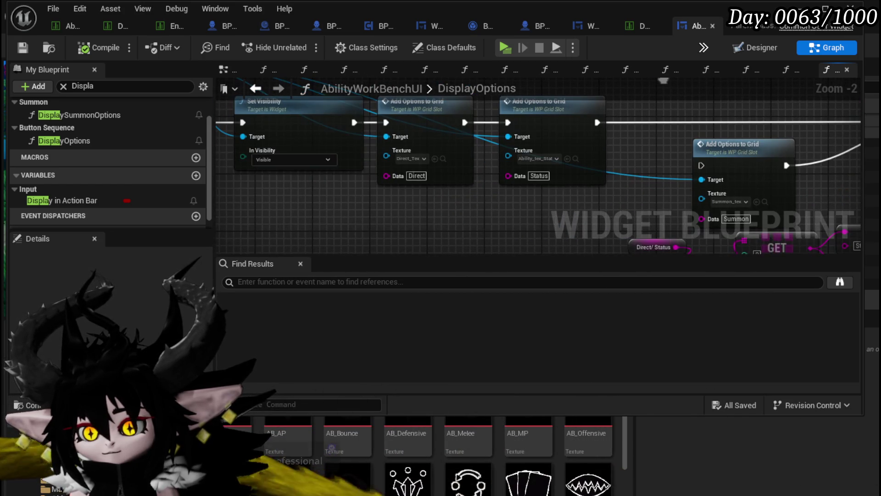
pyautogui.scroll(-1, 436, 200)
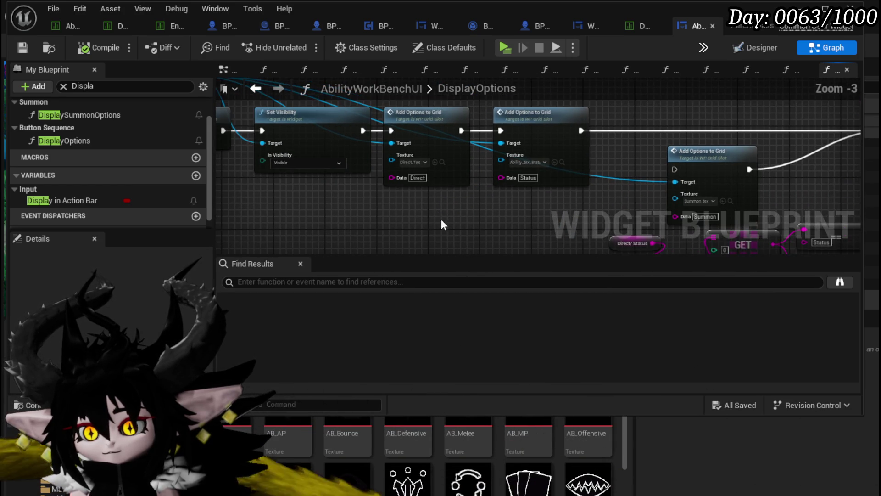
pyautogui.moveTo(443, 212); pyautogui.dragTo(497, 152)
pyautogui.scroll(-2, 494, 154)
pyautogui.scroll(2, 422, 183)
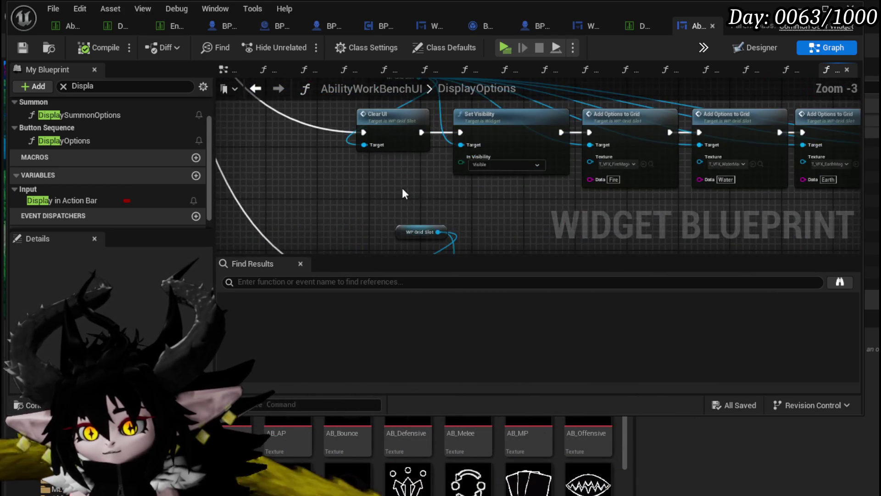
pyautogui.moveTo(422, 183); pyautogui.dragTo(233, 232)
pyautogui.moveTo(536, 118)
pyautogui.mouseDown()
pyautogui.moveTo(557, 121)
pyautogui.moveTo(467, 115)
pyautogui.mouseUp()
pyautogui.scroll(-1, 557, 120)
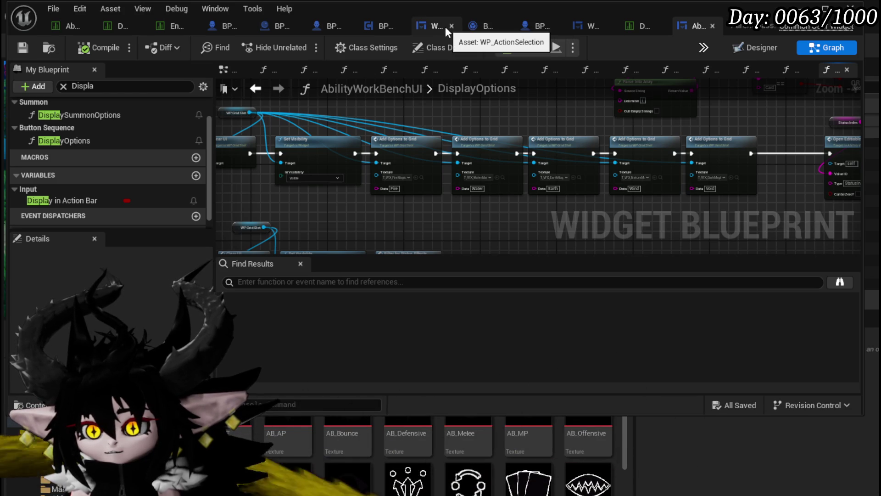
# Close the BP_EnemyBoss_SlimeYY blueprint and scroll through the ability texture list
pyautogui.click(347, 26)
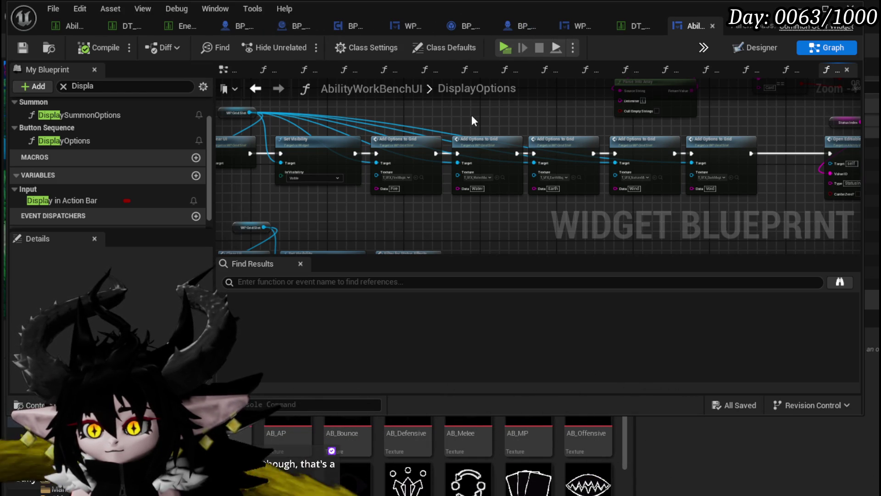
pyautogui.scroll(-2, 597, 474)
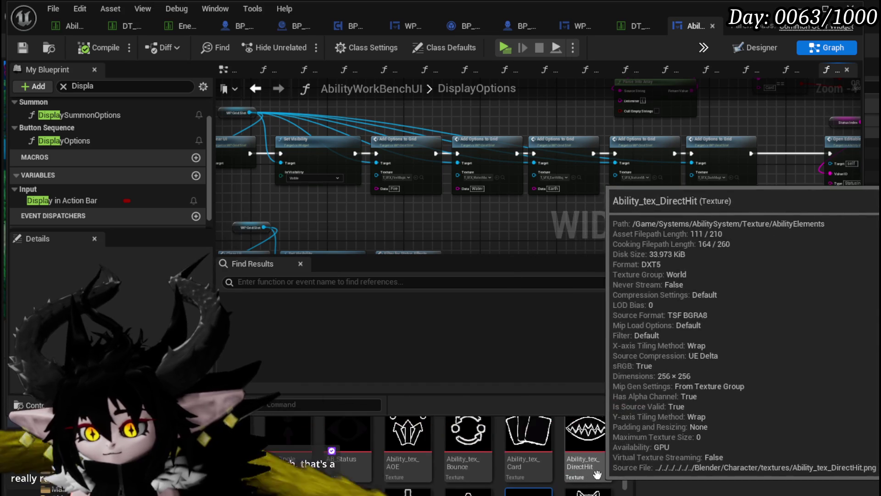
pyautogui.scroll(-1, 596, 475)
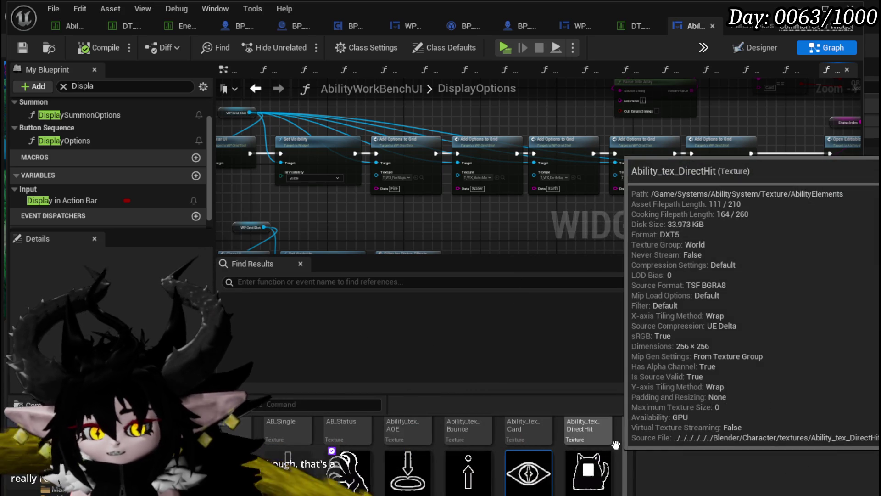
pyautogui.scroll(-1, 620, 434)
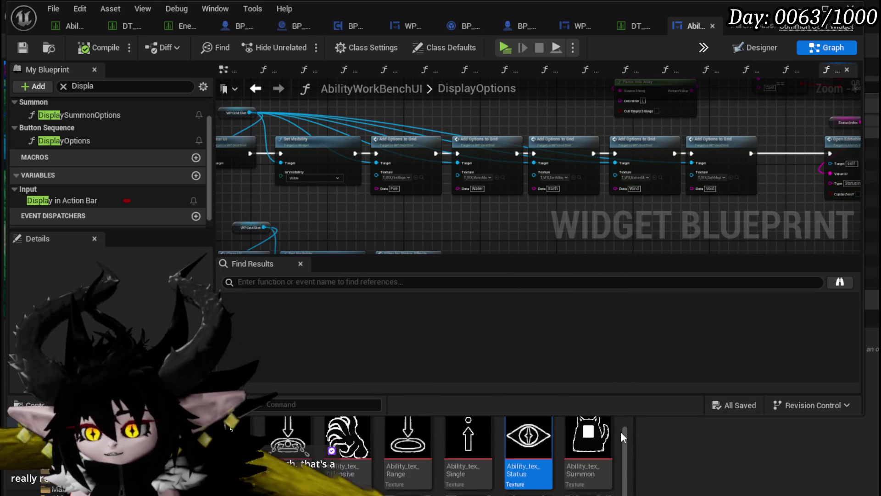
pyautogui.scroll(-1, 621, 435)
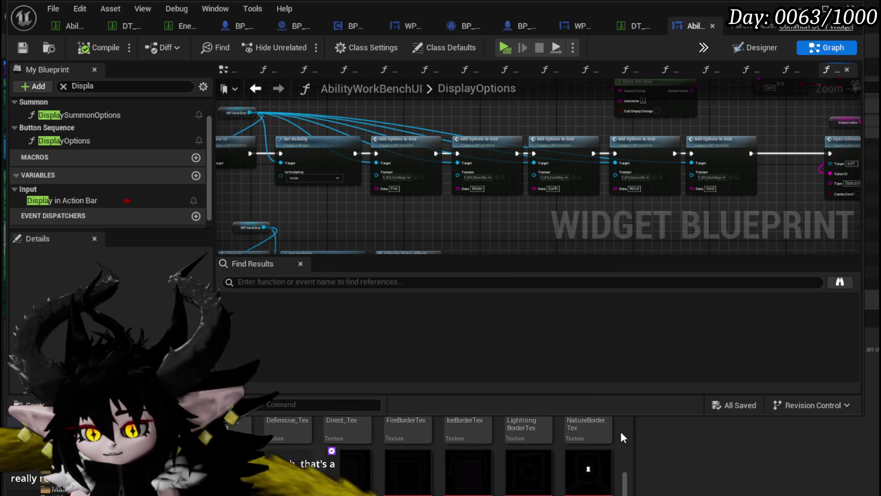
pyautogui.scroll(3, 623, 433)
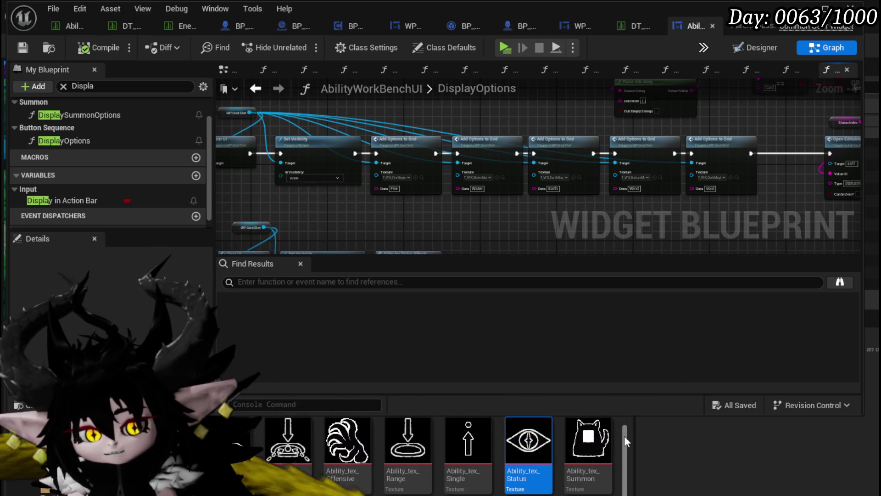
pyautogui.scroll(1, 625, 442)
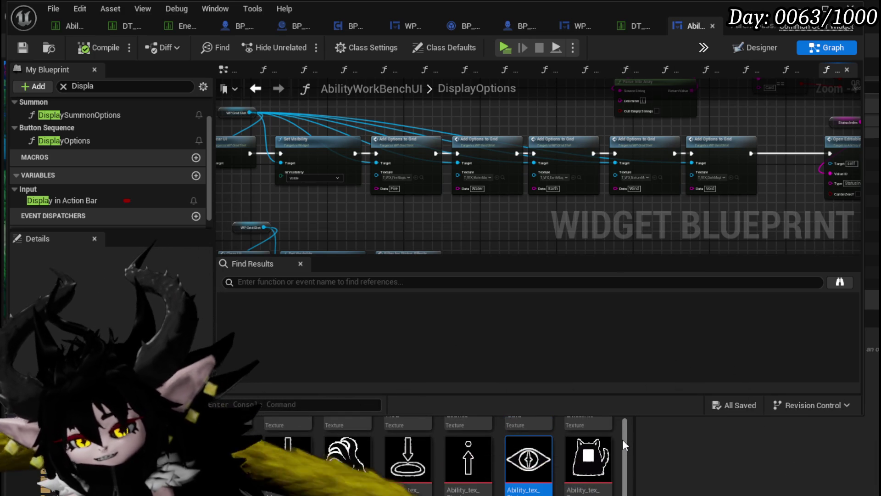
pyautogui.scroll(2, 623, 439)
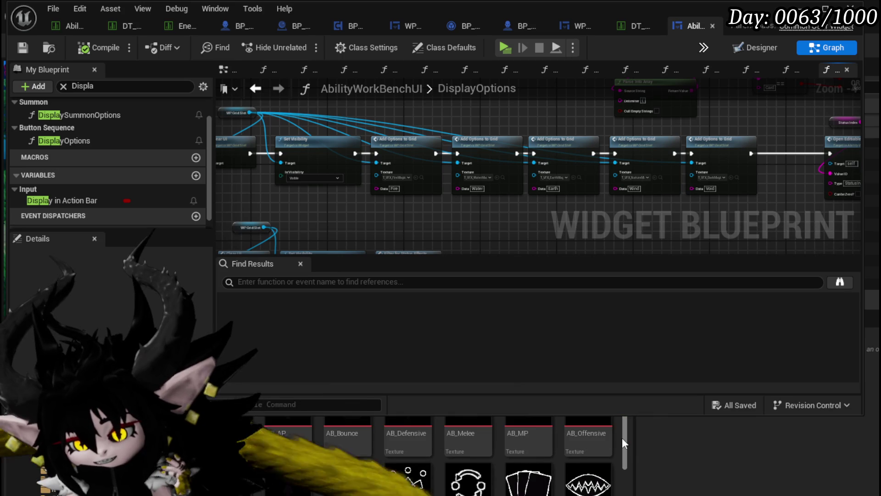
# Browse the AbilityElements textures and check the imported Ability_tex_Card texture details
pyautogui.scroll(-2, 621, 437)
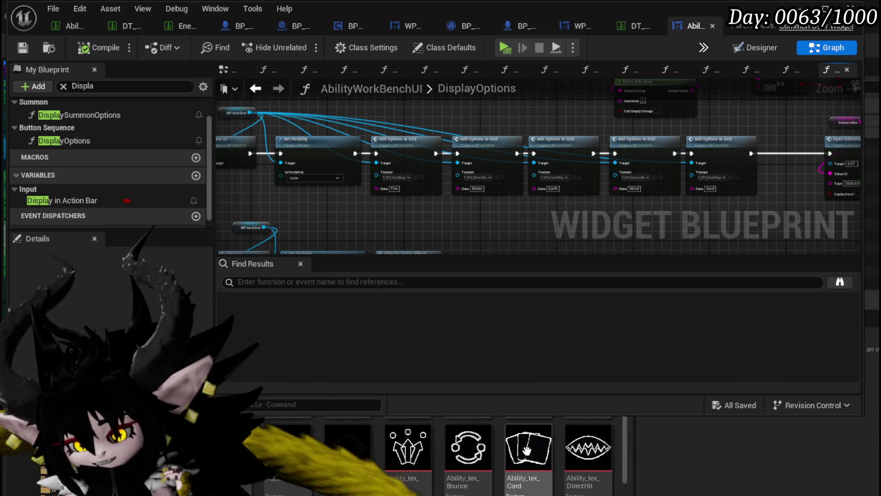
pyautogui.scroll(-1, 576, 434)
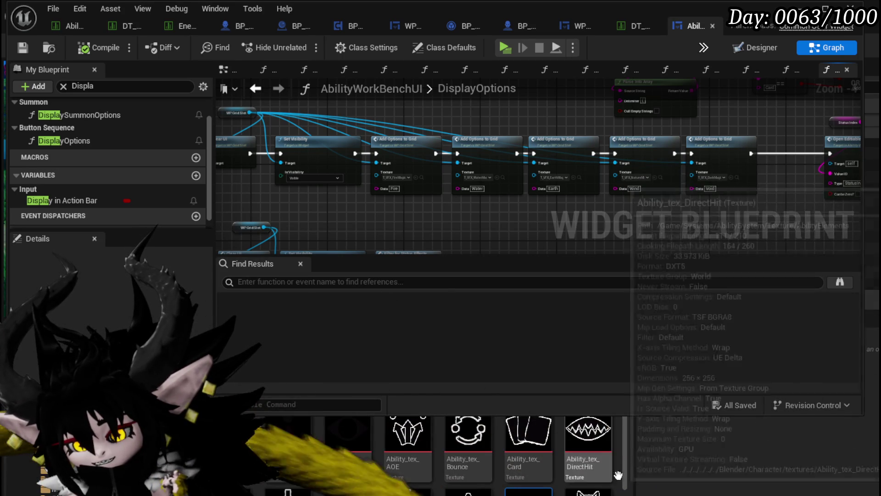
pyautogui.scroll(-3, 619, 471)
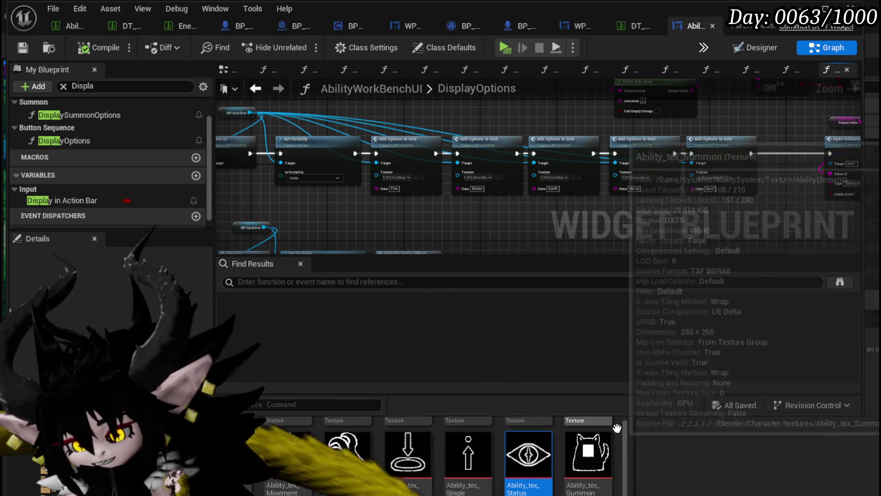
pyautogui.scroll(-7, 619, 442)
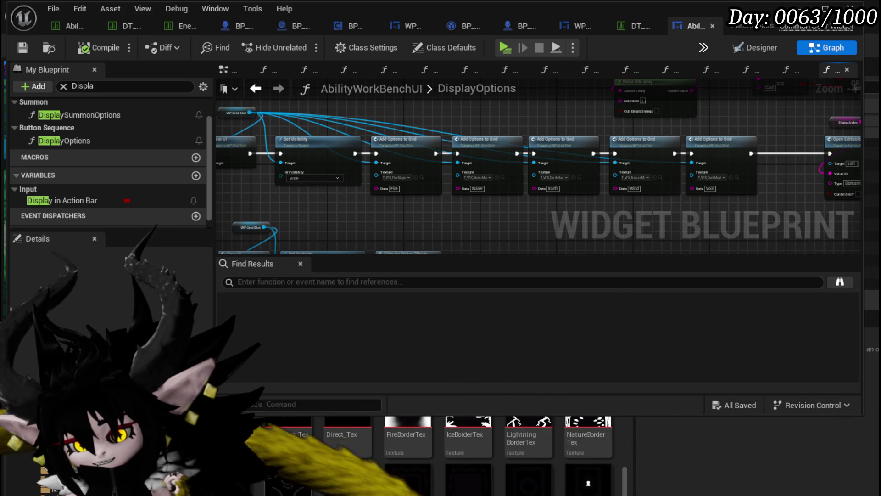
pyautogui.scroll(-2, 299, 446)
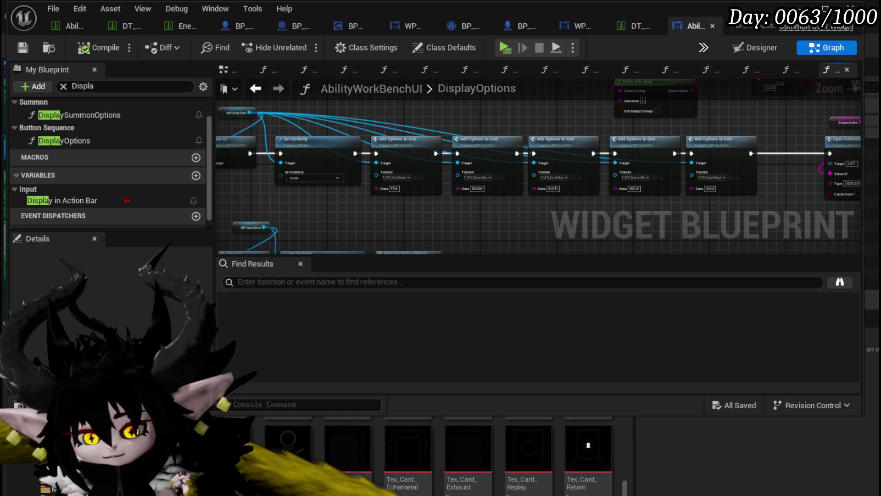
pyautogui.scroll(5, 589, 445)
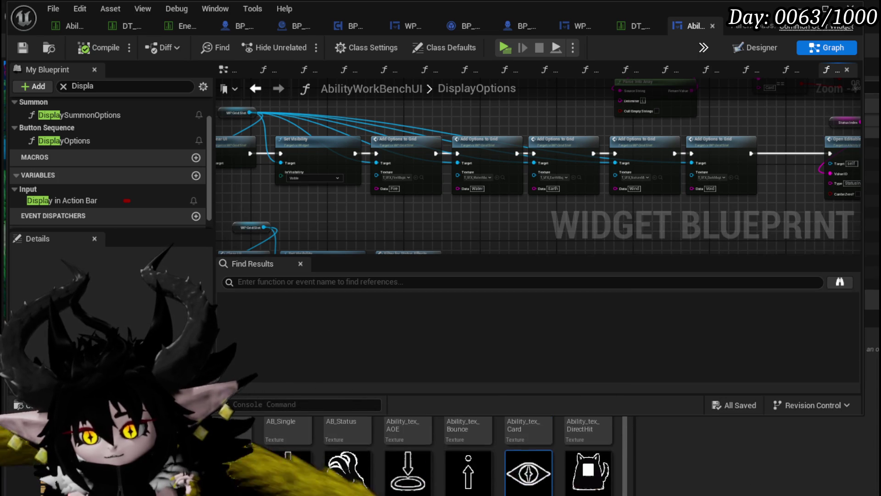
pyautogui.scroll(3, 594, 489)
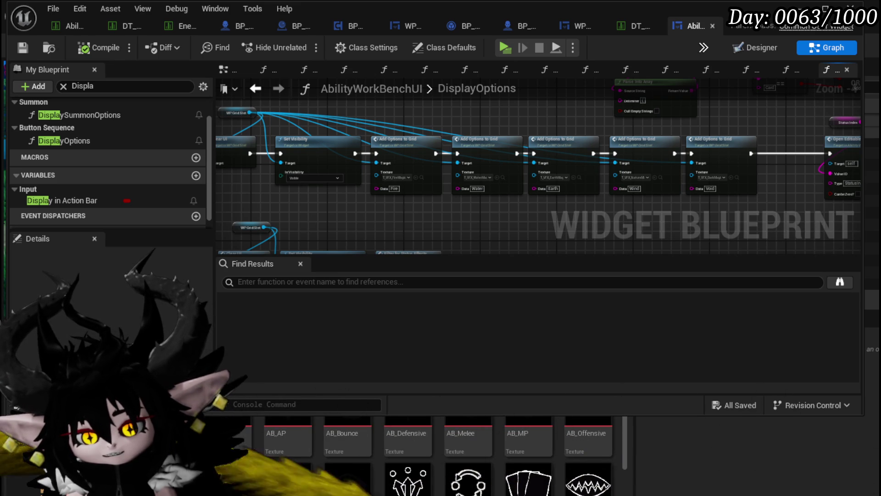
pyautogui.moveTo(517, 482)
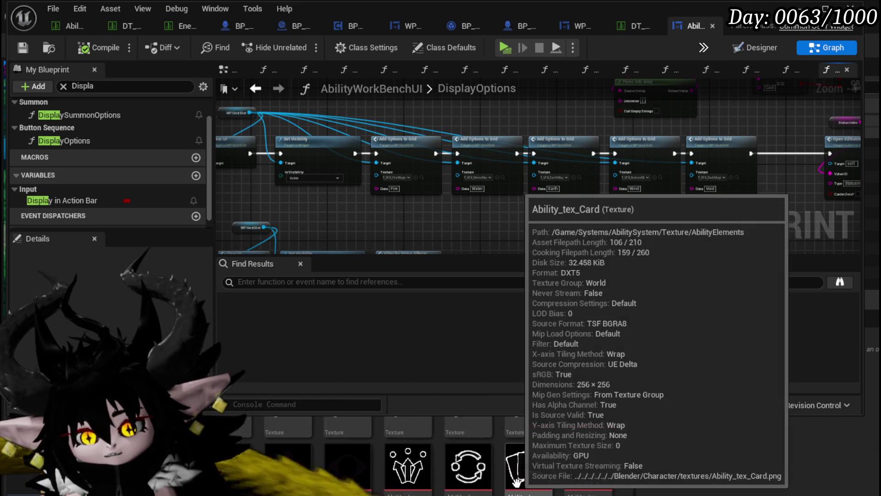
pyautogui.scroll(-1, 518, 482)
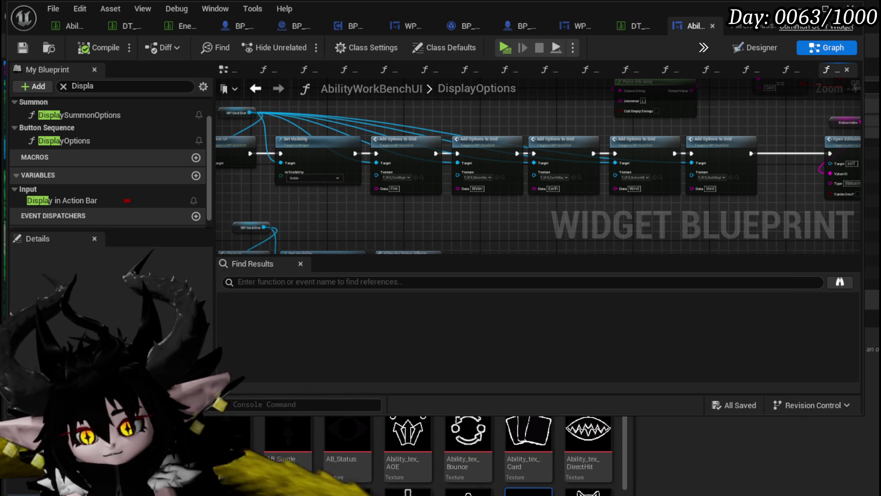
pyautogui.scroll(-1, 580, 440)
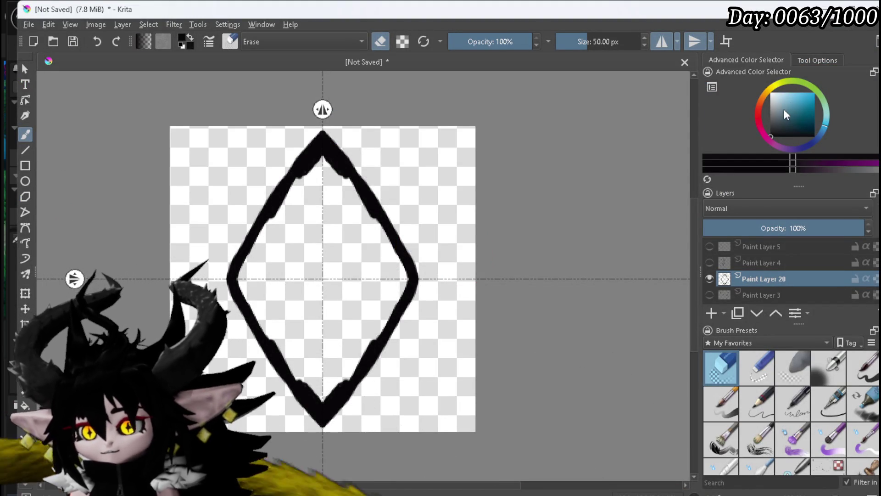
# Make white the painting colour, add a new Paint Layer 21, and pick the ink pen brush
pyautogui.press('x')
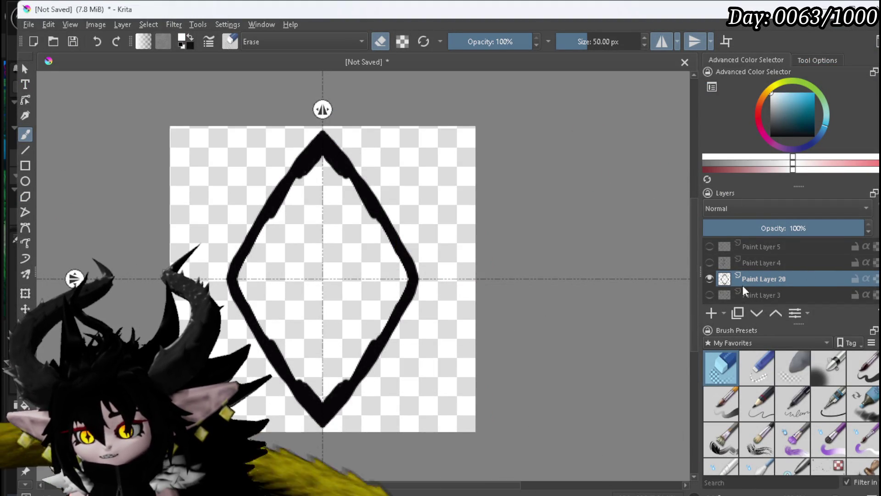
pyautogui.click(742, 296)
pyautogui.click(712, 313)
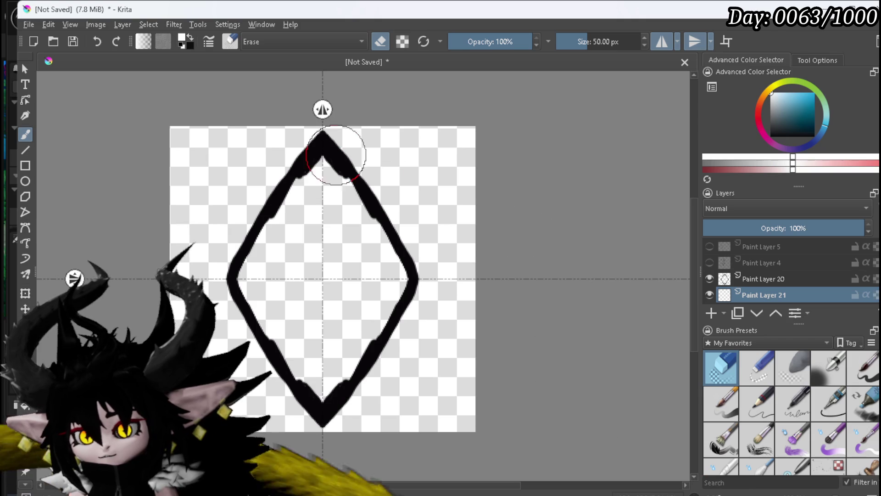
pyautogui.moveTo(325, 148); pyautogui.dragTo(322, 138)
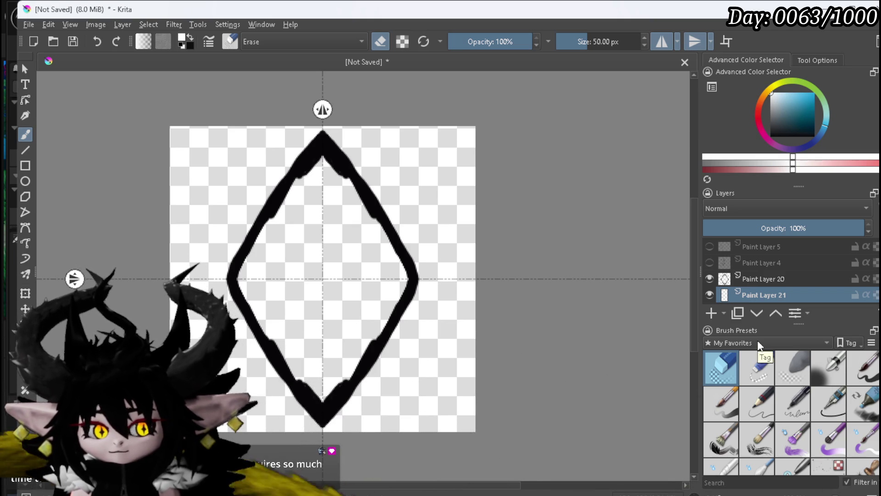
pyautogui.moveTo(753, 358)
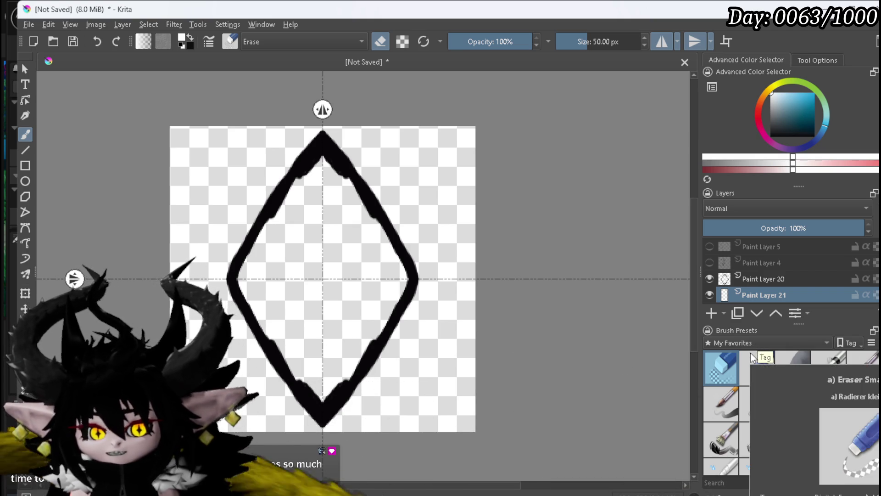
pyautogui.click(854, 367)
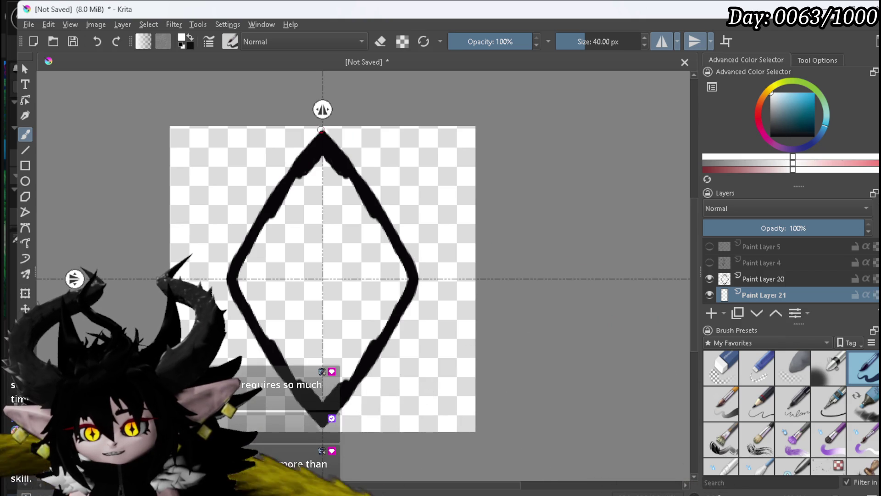
# Paint a mirrored white outline along the diamond's edges on Paint Layer 21
pyautogui.moveTo(290, 166); pyautogui.dragTo(261, 211)
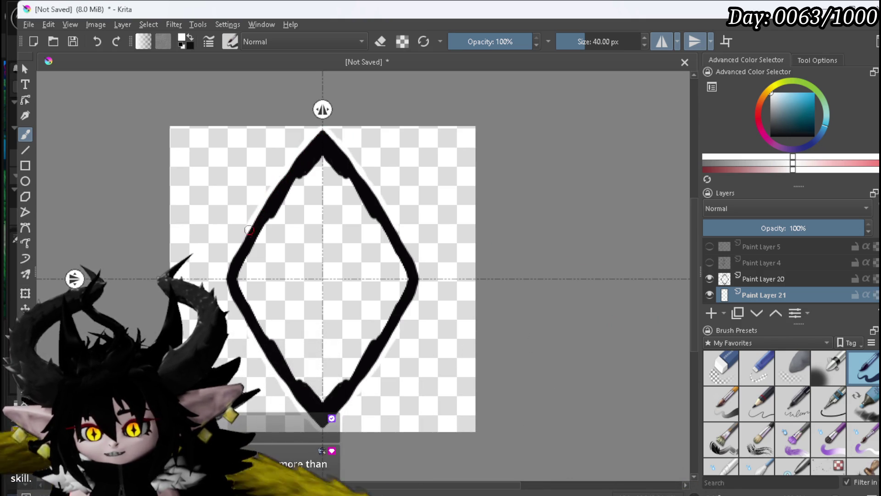
pyautogui.moveTo(241, 247); pyautogui.dragTo(227, 272)
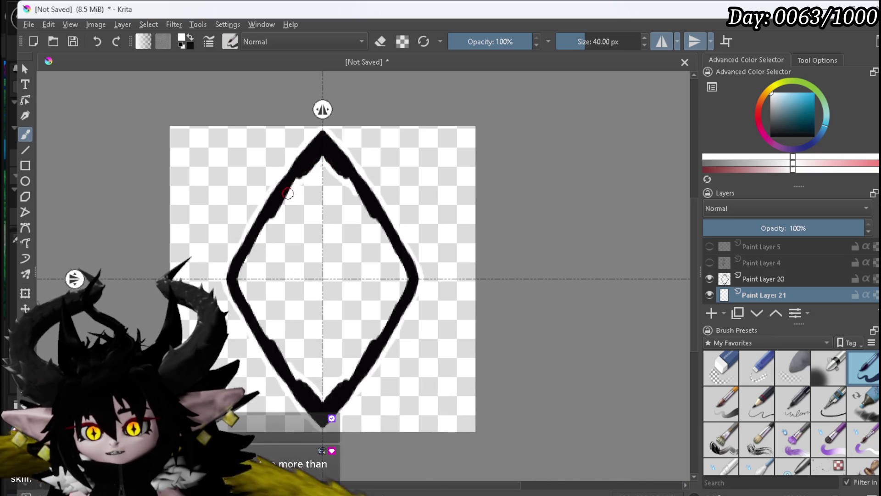
pyautogui.moveTo(274, 219); pyautogui.dragTo(250, 259)
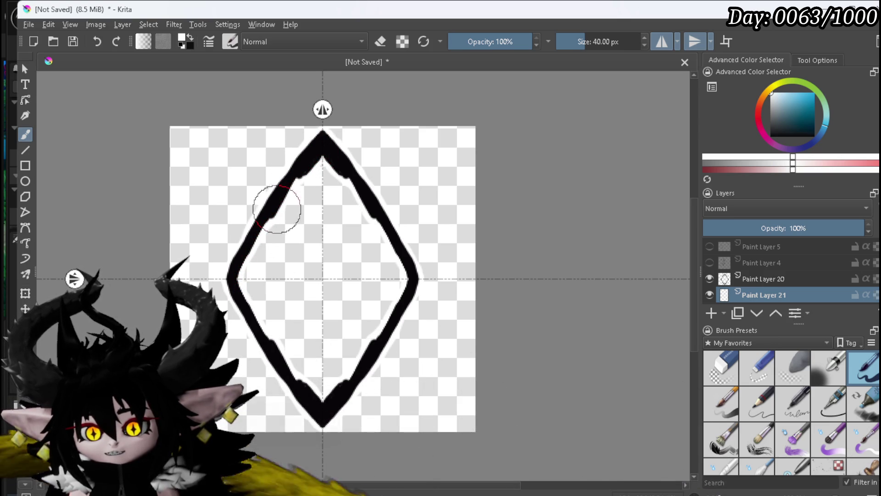
pyautogui.moveTo(303, 138); pyautogui.dragTo(293, 171)
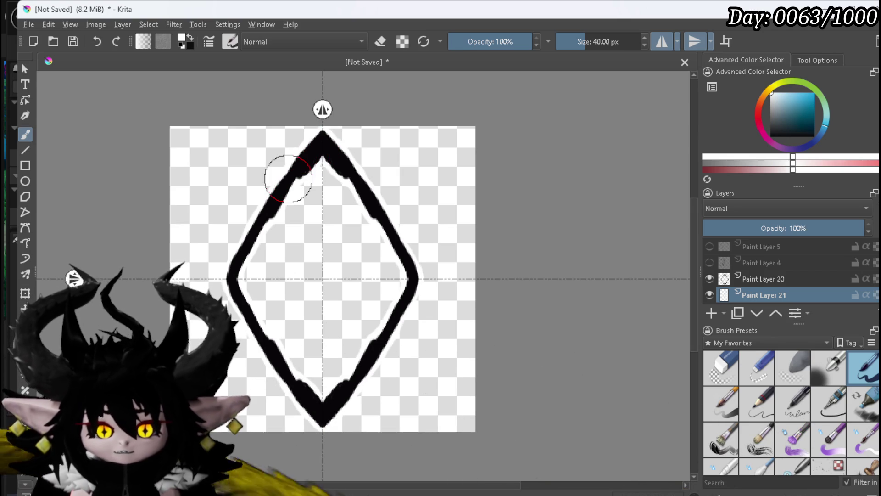
pyautogui.scroll(4, 291, 153)
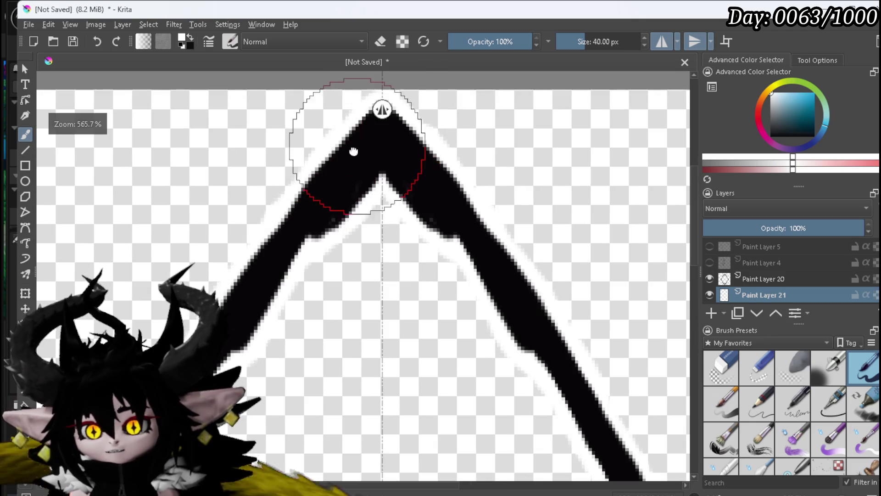
pyautogui.moveTo(383, 129); pyautogui.dragTo(279, 225)
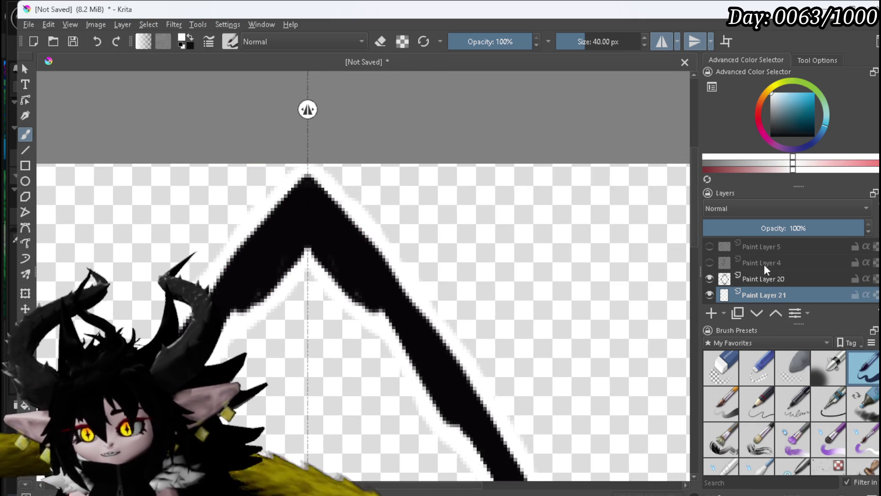
# Select both Paint Layer 20 and Paint Layer 21 for a layer action
pyautogui.click(764, 280)
pyautogui.scroll(-4, 453, 245)
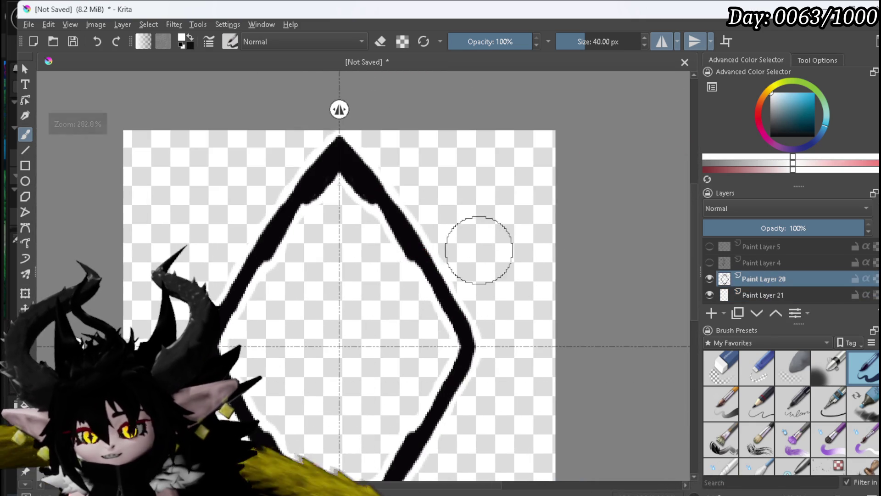
pyautogui.keyDown('ctrl'); pyautogui.click(752, 291); pyautogui.keyUp('ctrl')
pyautogui.rightClick(751, 292)
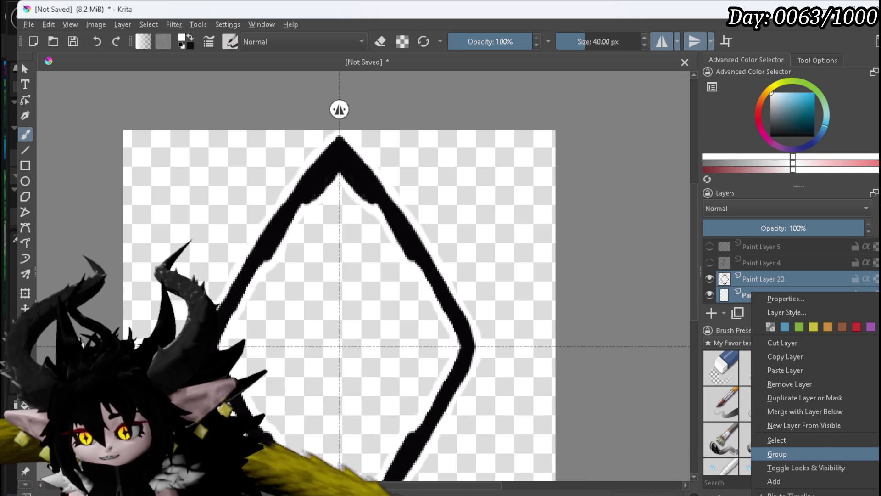
# Group Paint Layers 20 and 21 into Group 22 and begin transforming the group
pyautogui.click(777, 453)
pyautogui.click(769, 264)
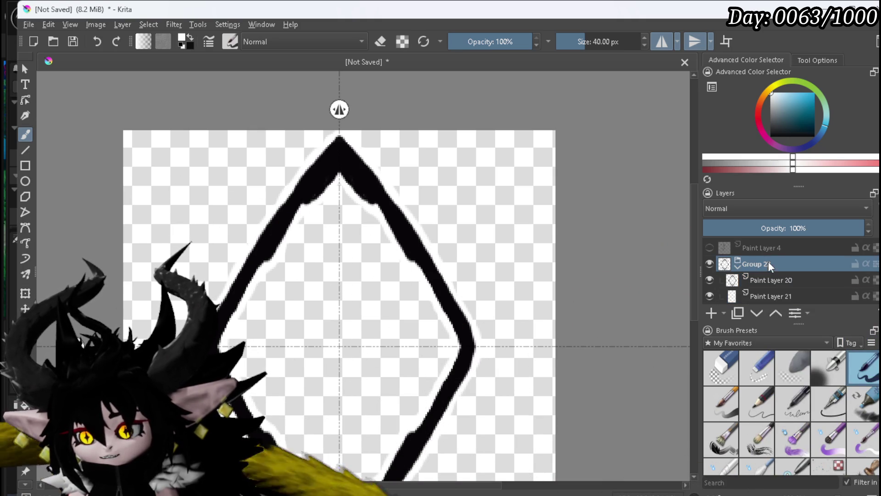
pyautogui.hotkey('ctrl', 't')
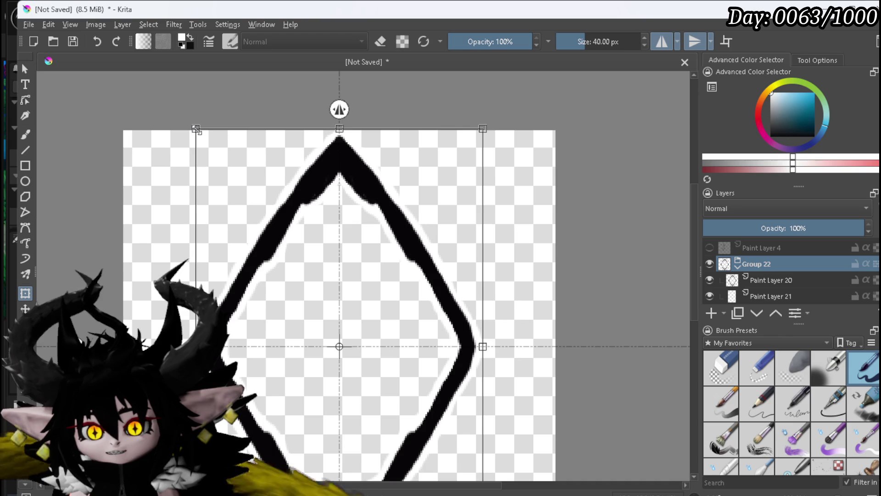
# Scale the outlined diamond slightly smaller and re-centre it to span nearly the full canvas height
pyautogui.moveTo(196, 130); pyautogui.dragTo(198, 142)
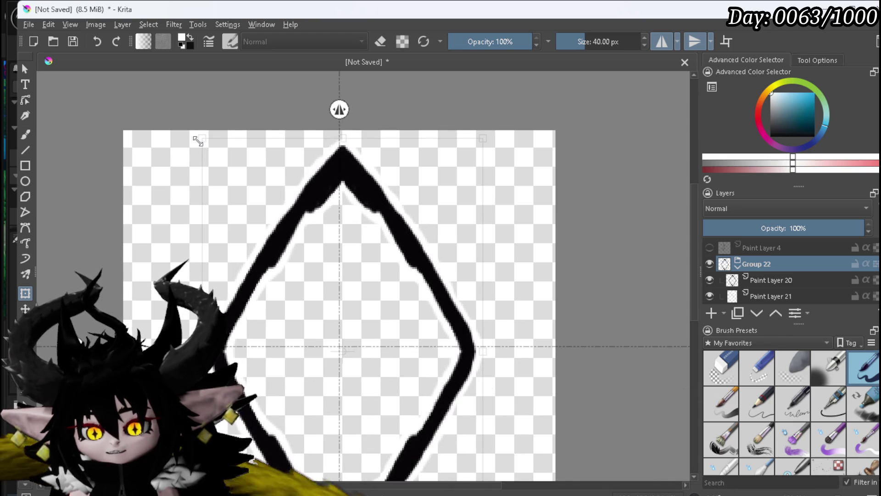
pyautogui.moveTo(399, 212); pyautogui.dragTo(398, 209)
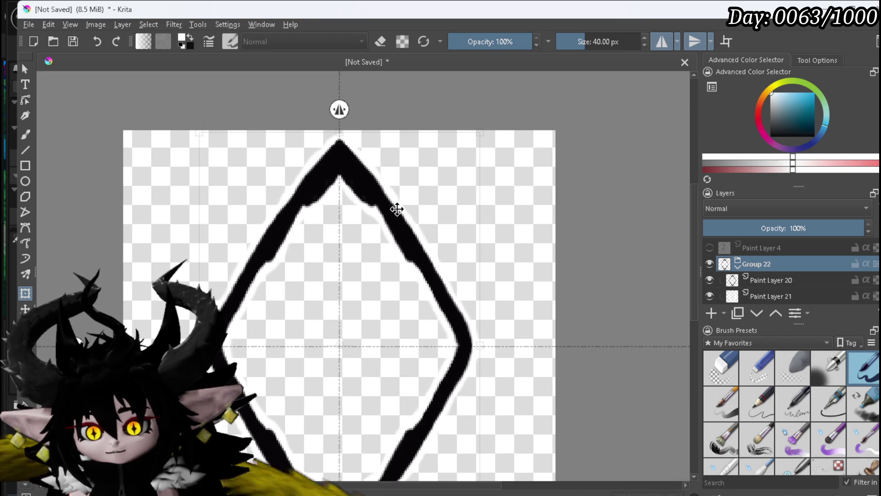
pyautogui.scroll(5, 363, 330)
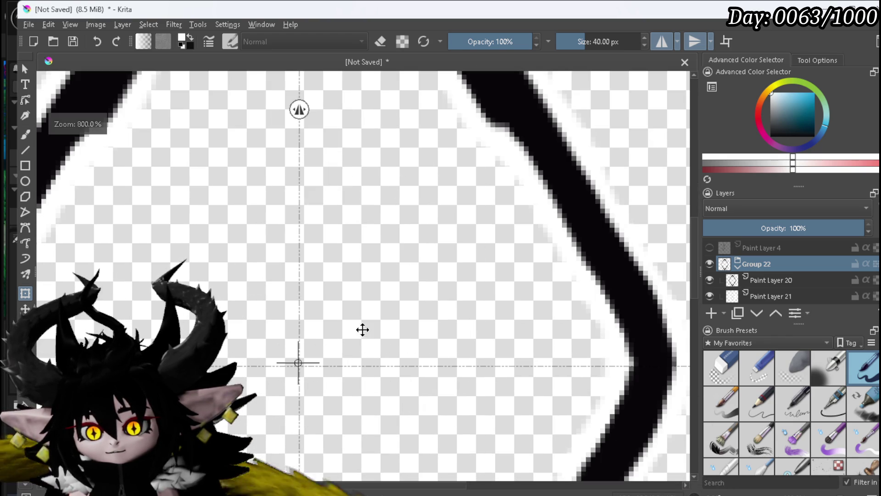
pyautogui.moveTo(373, 317); pyautogui.dragTo(375, 319)
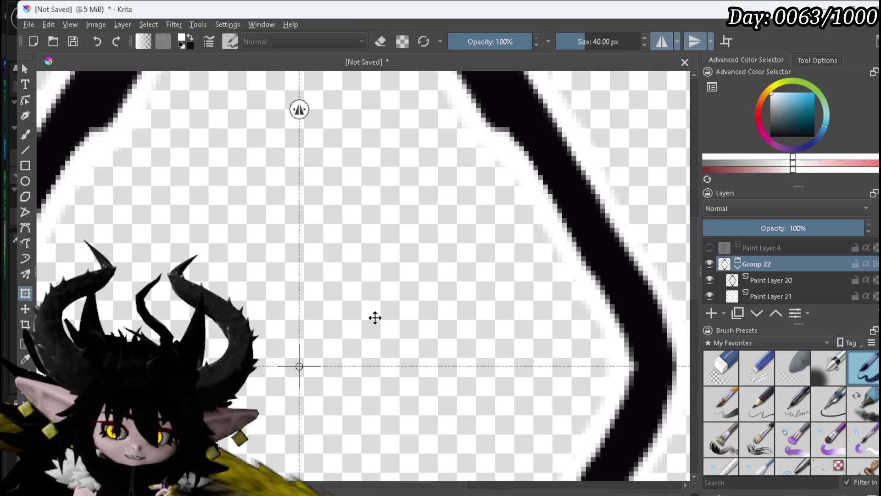
pyautogui.scroll(-2, 375, 318)
pyautogui.scroll(-2, 384, 243)
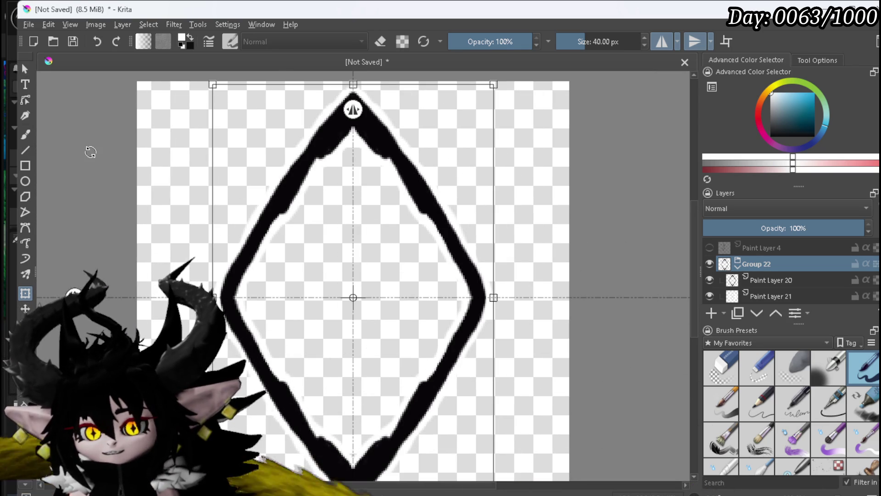
pyautogui.scroll(-1, 96, 148)
pyautogui.moveTo(554, 227); pyautogui.dragTo(569, 238)
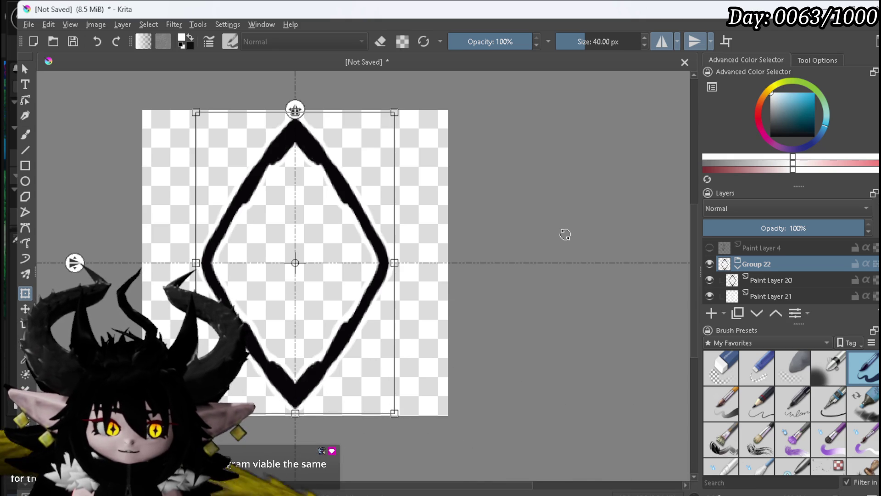
pyautogui.moveTo(459, 189); pyautogui.dragTo(491, 195)
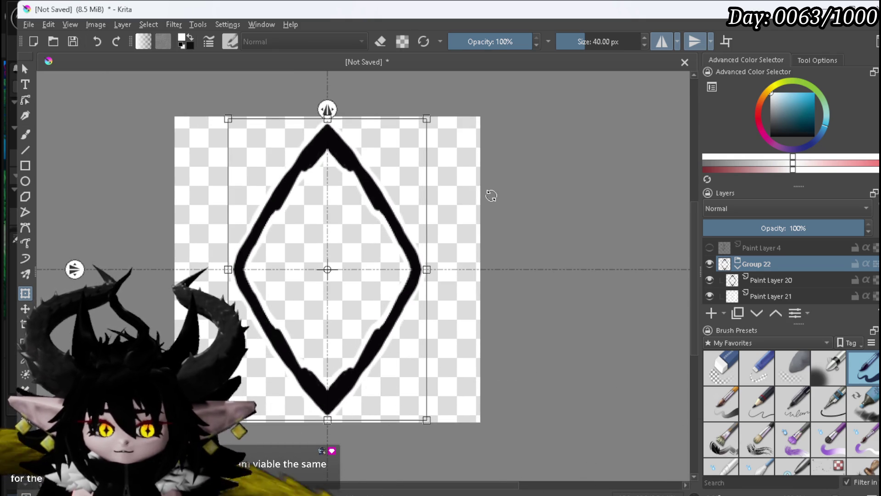
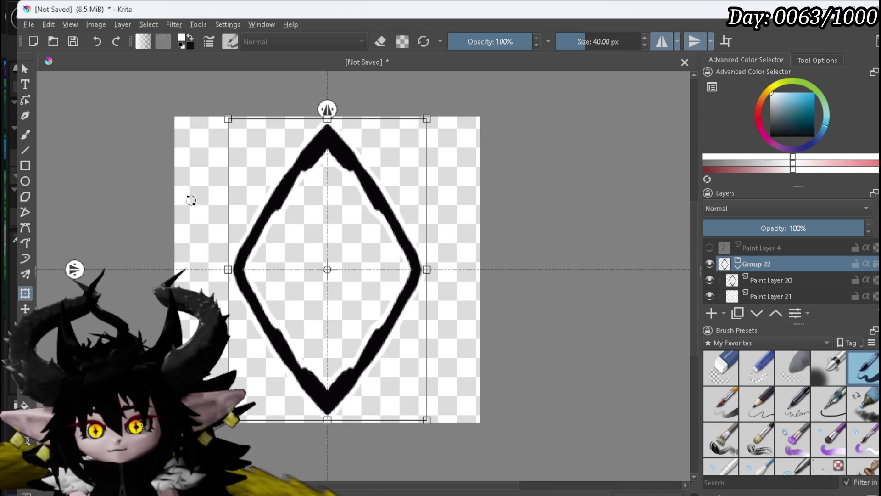
# Apply the transform to the diamond frame, then select Paint Layer 20 inside the group
pyautogui.press('Return')
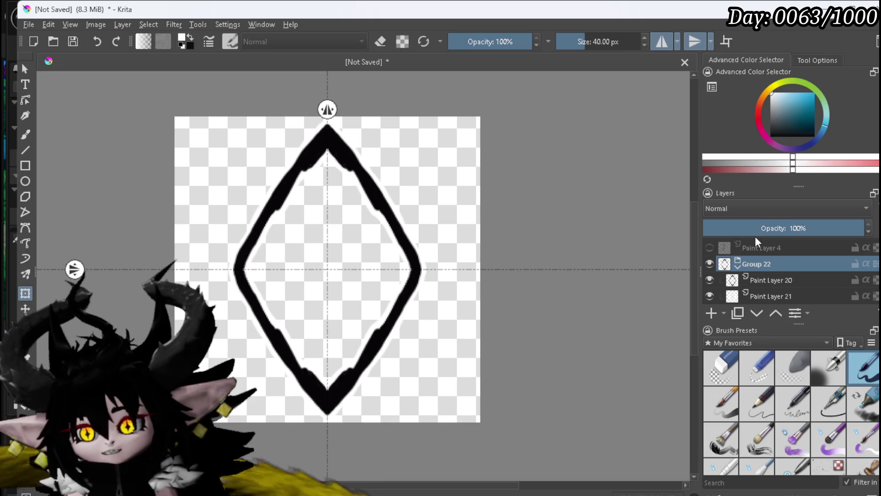
pyautogui.click(772, 275)
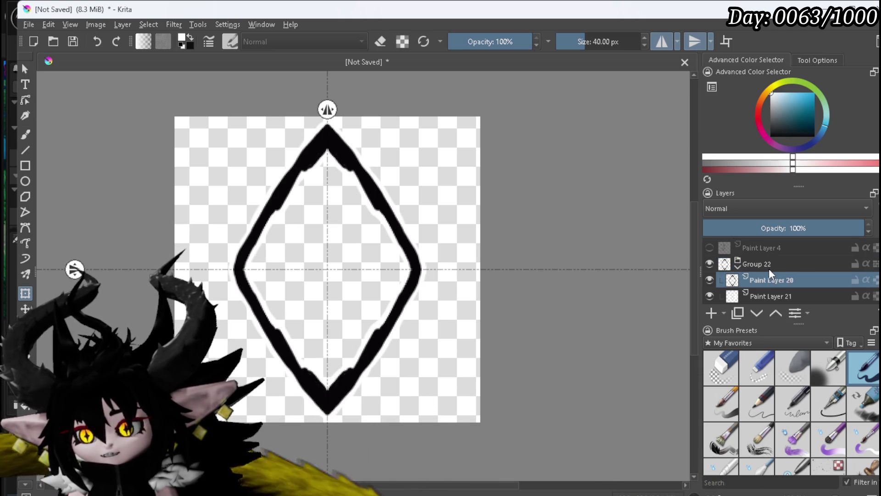
# Show the Background layer to check the diamond frame's white outline
pyautogui.scroll(-2, 770, 269)
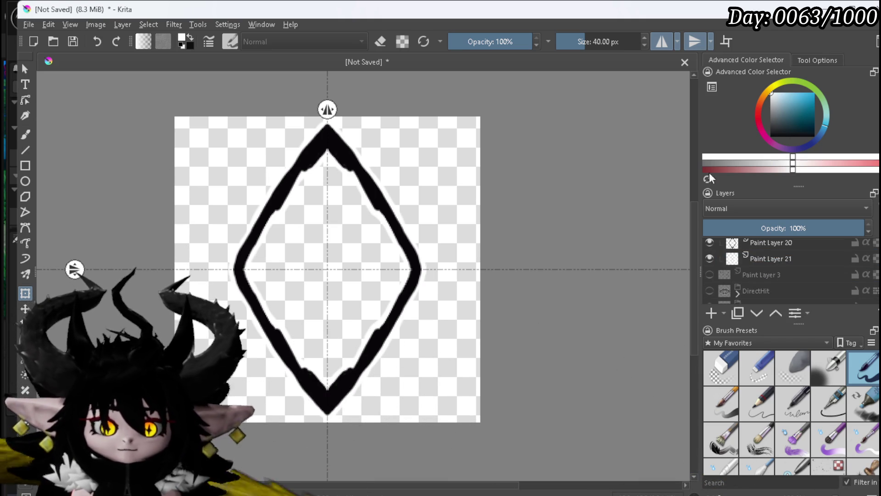
pyautogui.scroll(-5, 873, 294)
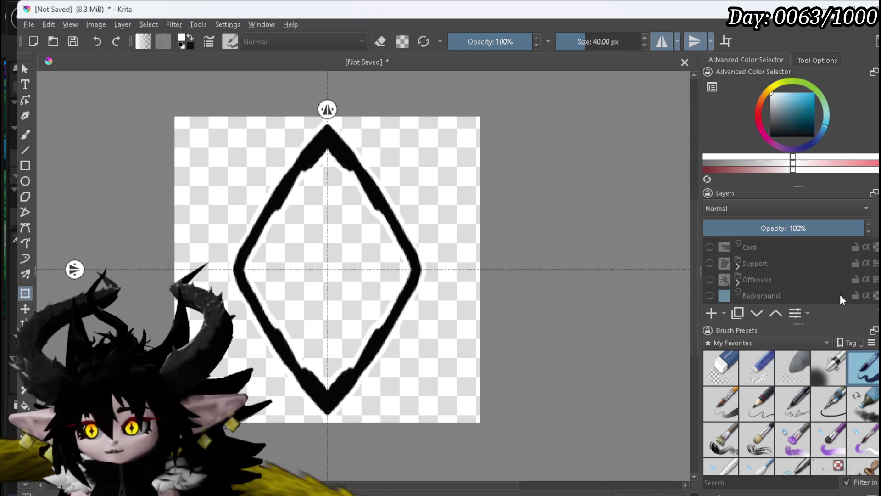
pyautogui.click(709, 296)
pyautogui.scroll(-2, 710, 290)
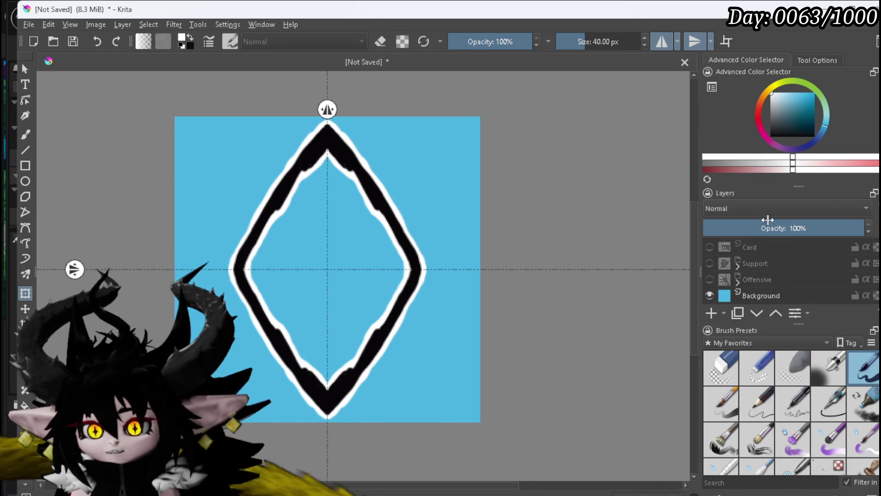
pyautogui.scroll(10, 780, 268)
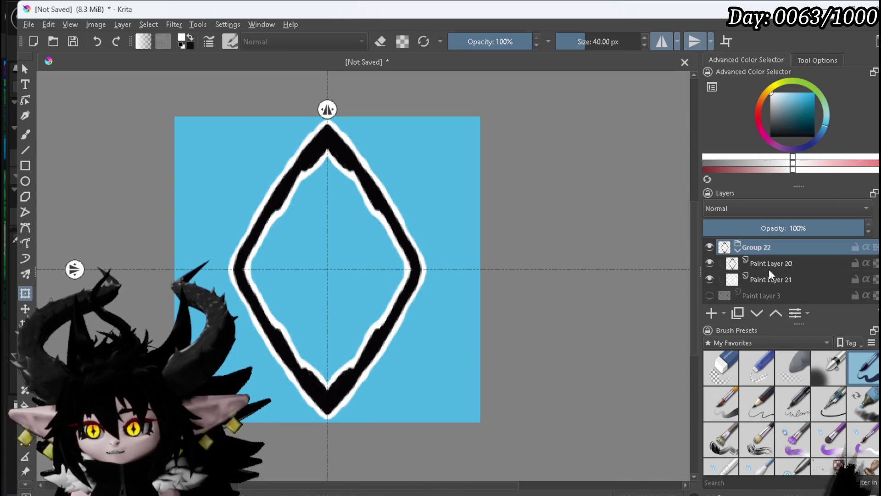
# Collapse Group 22 and hide the Background layer again
pyautogui.click(738, 250)
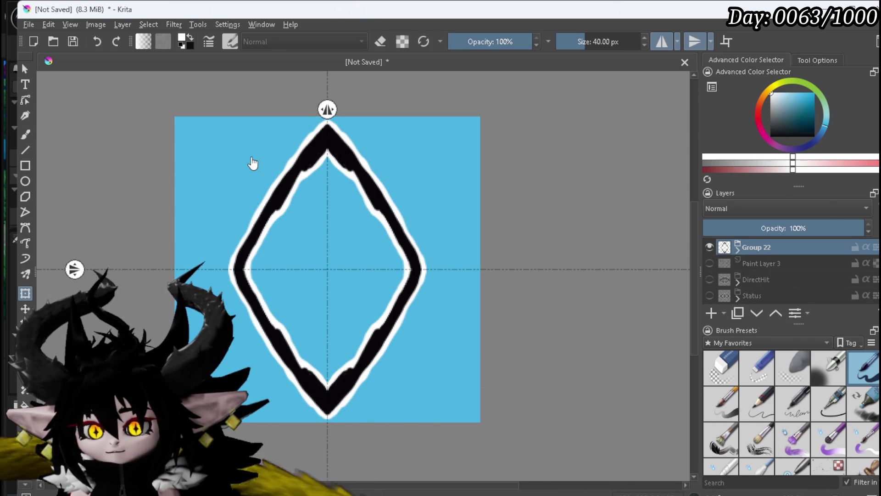
pyautogui.scroll(1, 804, 258)
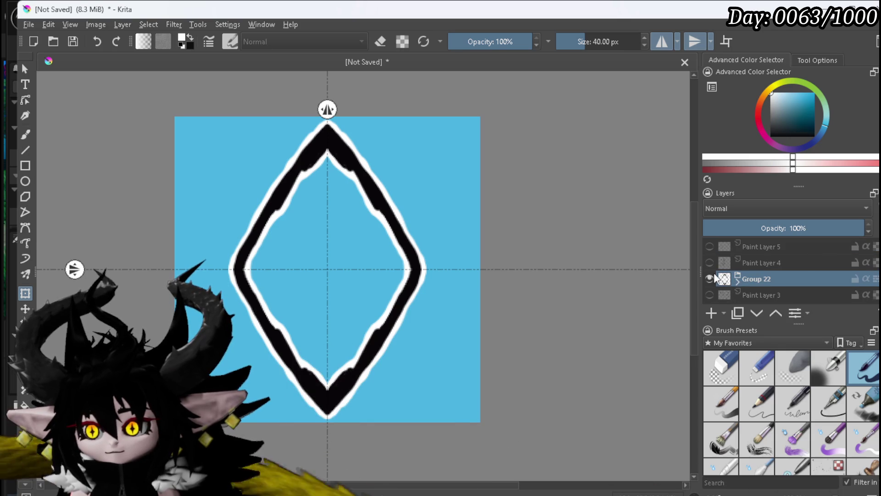
pyautogui.scroll(-5, 869, 260)
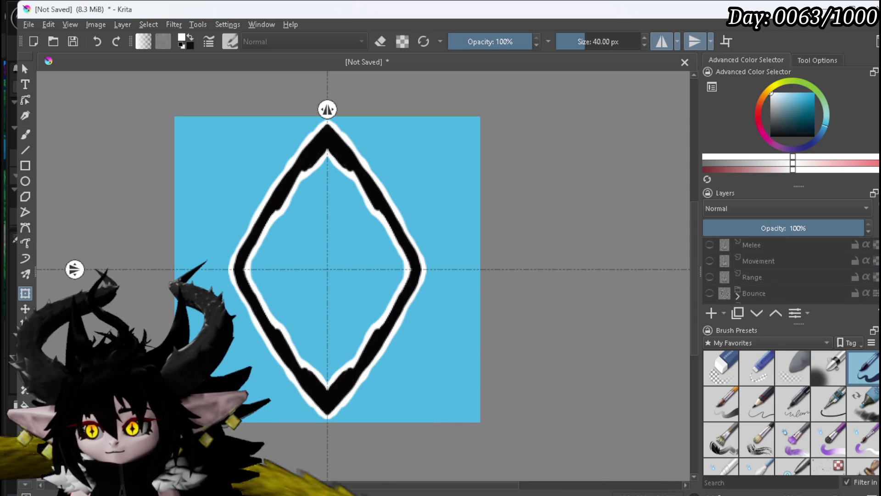
pyautogui.click(710, 295)
pyautogui.scroll(4, 767, 278)
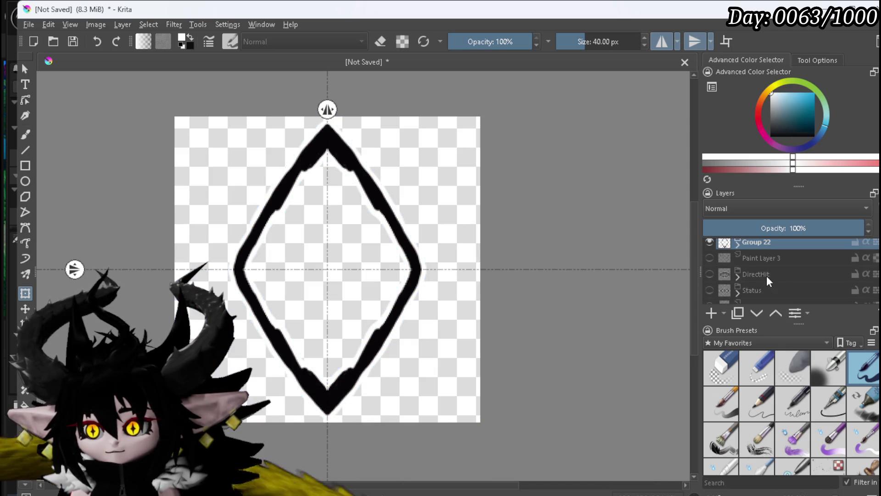
pyautogui.click(29, 24)
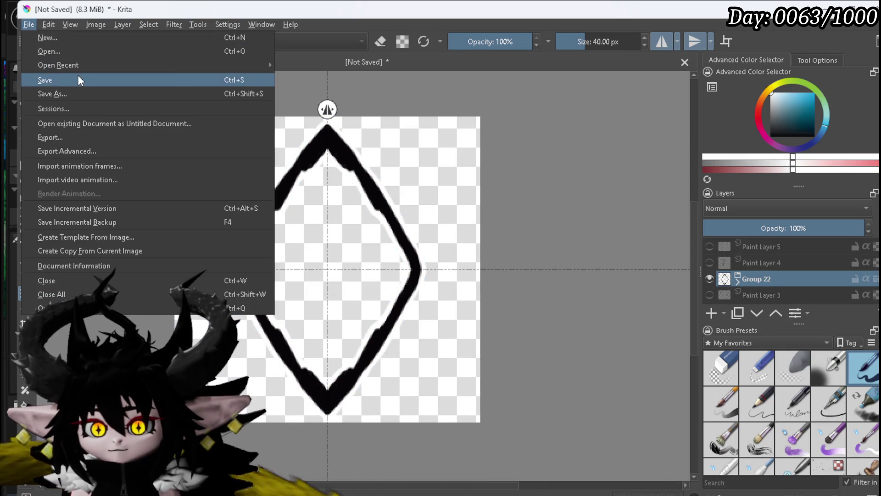
# Export the canvas as Ability_tex_Offensive.png, keeping the alpha channel in the PNG options
pyautogui.click(67, 132)
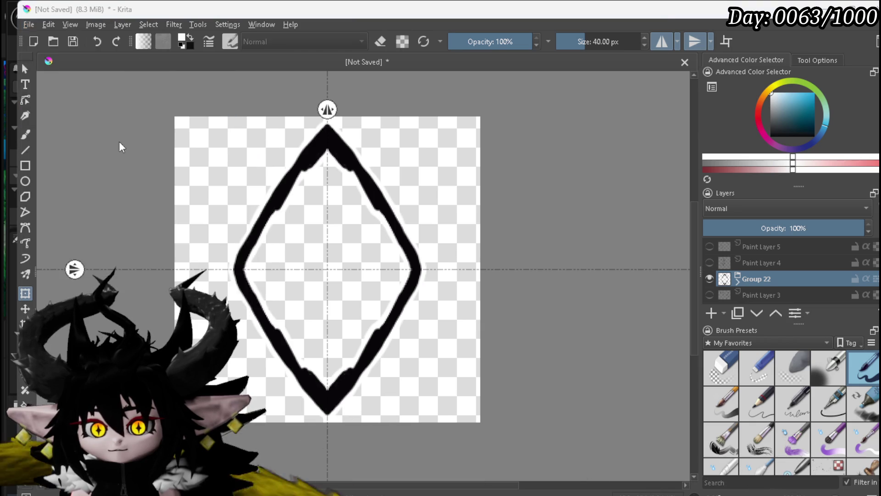
pyautogui.press('Return')
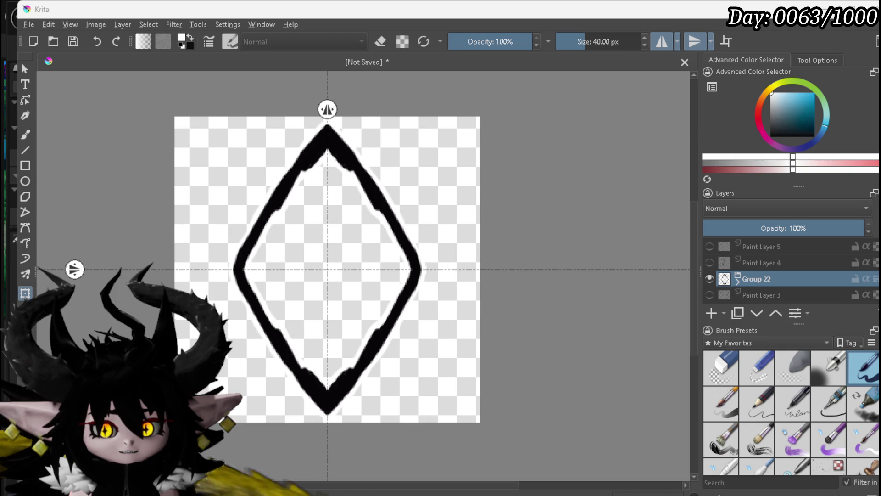
pyautogui.press('Return')
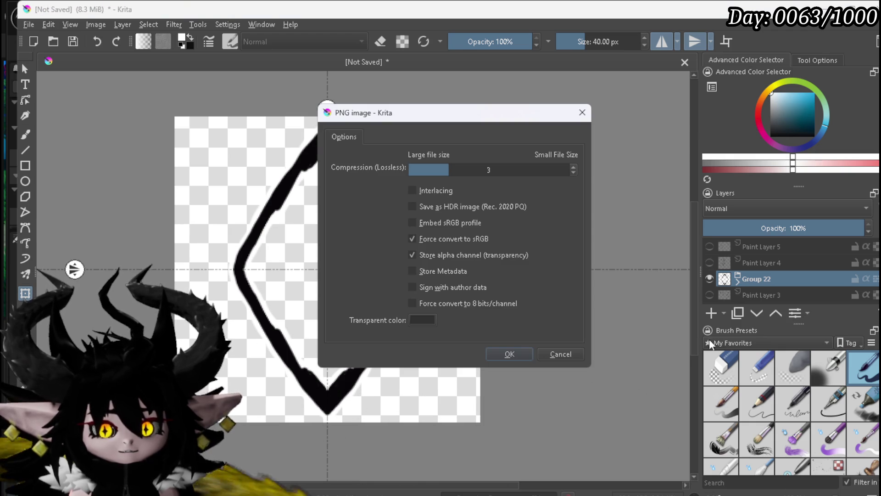
pyautogui.click(522, 355)
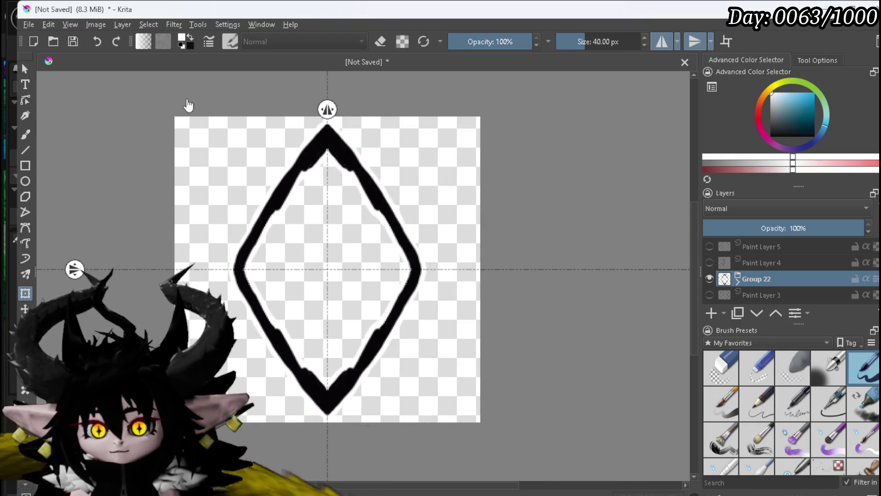